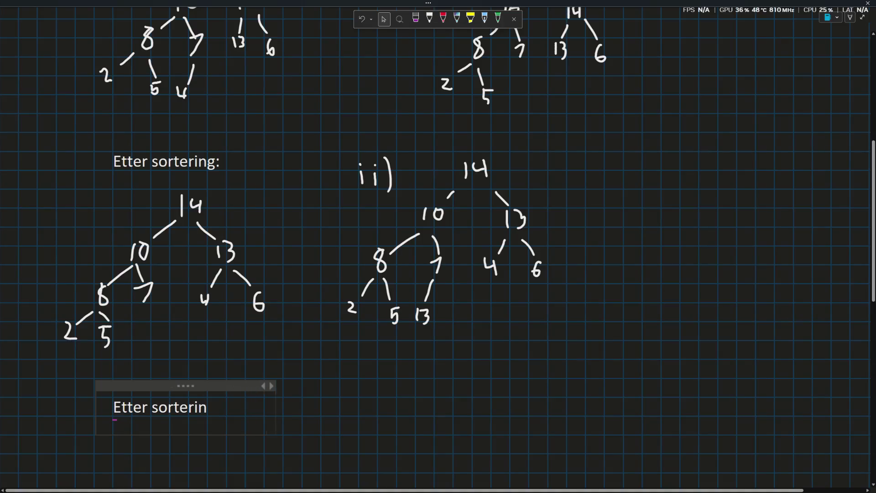
text(g:)
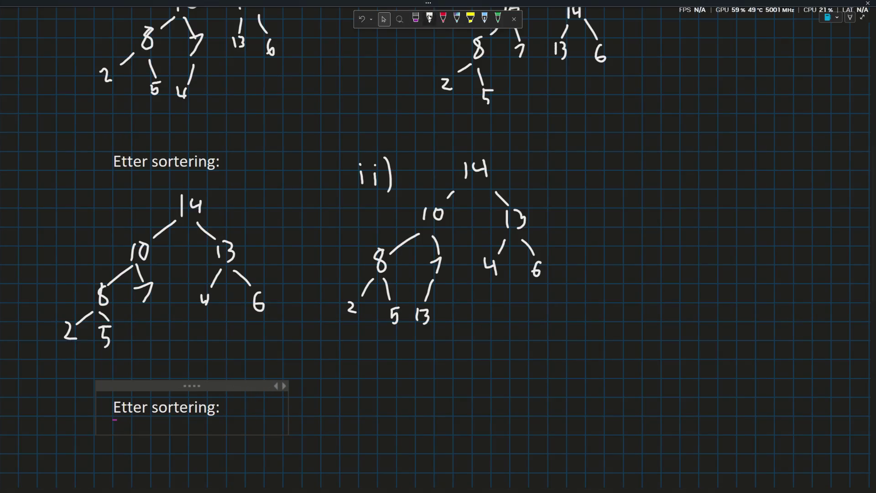
Finish the 'Etter sortering:' heading and return to the drawing canvas
click(430, 19)
scroll(237, 266, down, 2)
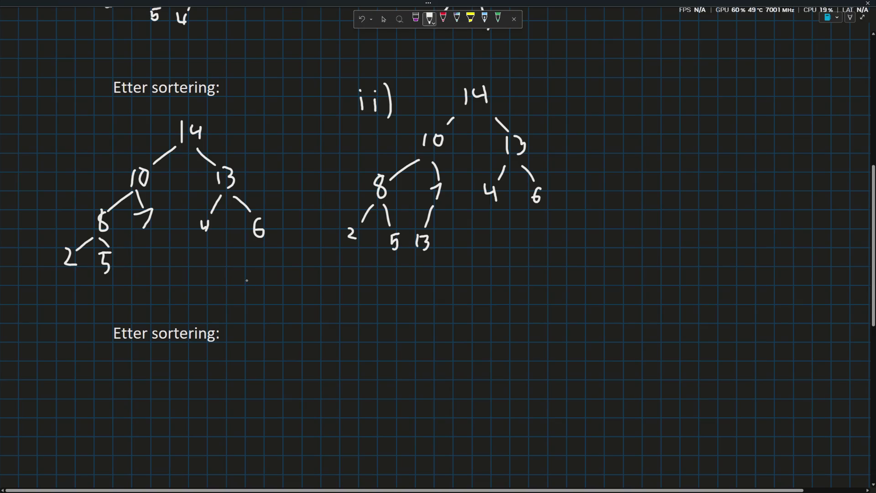
scroll(248, 283, down, 2)
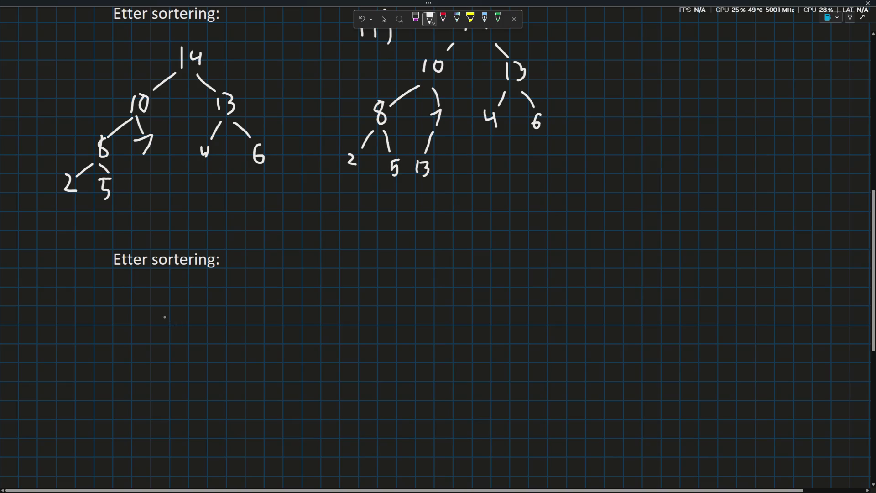
scroll(165, 316, up, 2)
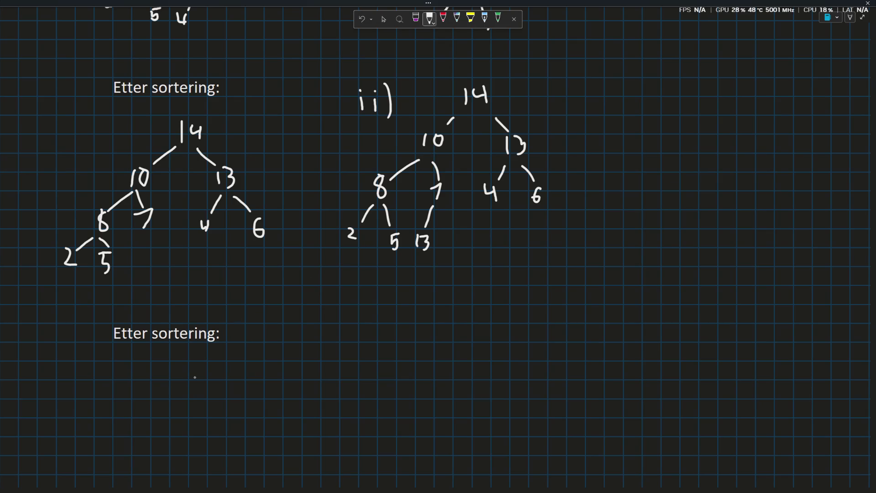
mouse_move(172, 367)
mouse_down()
mouse_move(173, 385)
mouse_move(189, 385)
mouse_move(151, 420)
mouse_up()
scroll(132, 419, down, 2)
mouse_move(124, 354)
mouse_down()
mouse_move(125, 376)
mouse_move(137, 377)
mouse_up()
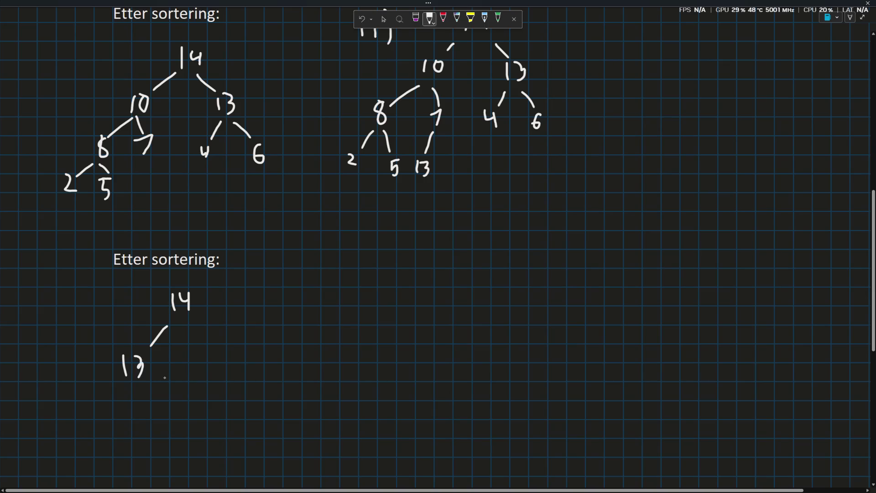
Hand-draw the heap 14 → 13, 13 → 8, 10, 4, 6 → 2, 5, 7 under the heading, then switch to Claude
mouse_move(187, 327)
mouse_down()
mouse_move(210, 356)
mouse_move(209, 378)
mouse_move(219, 379)
mouse_move(211, 419)
mouse_up()
drag(227, 385, 244, 418)
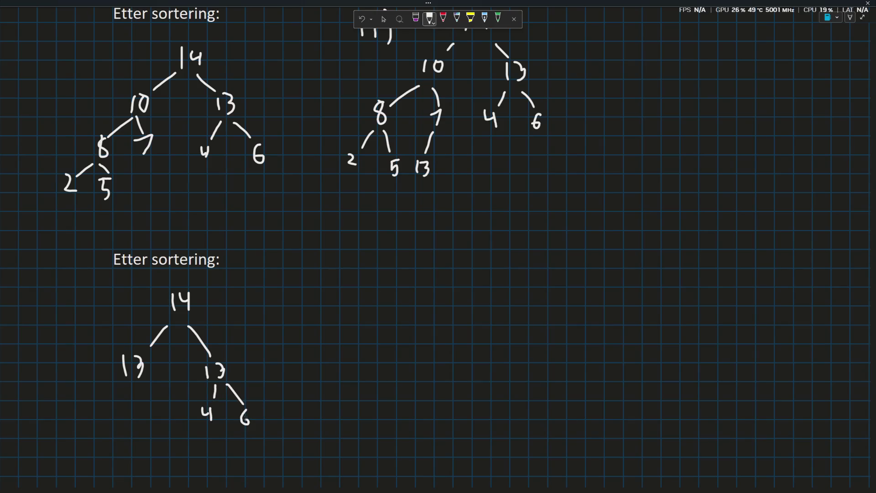
scroll(205, 383, down, 2)
scroll(170, 351, up, 2)
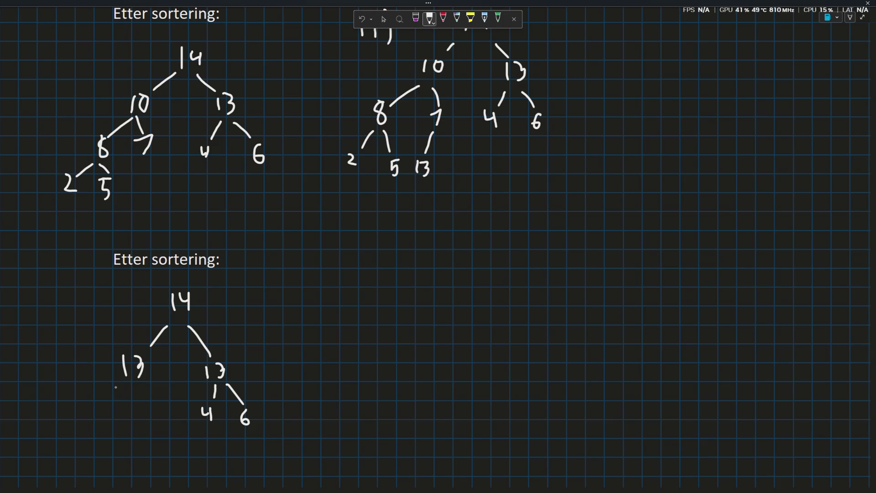
mouse_move(124, 383)
mouse_down()
mouse_move(83, 419)
mouse_move(94, 402)
mouse_move(149, 403)
mouse_move(149, 428)
mouse_move(158, 414)
mouse_up()
scroll(172, 411, down, 2)
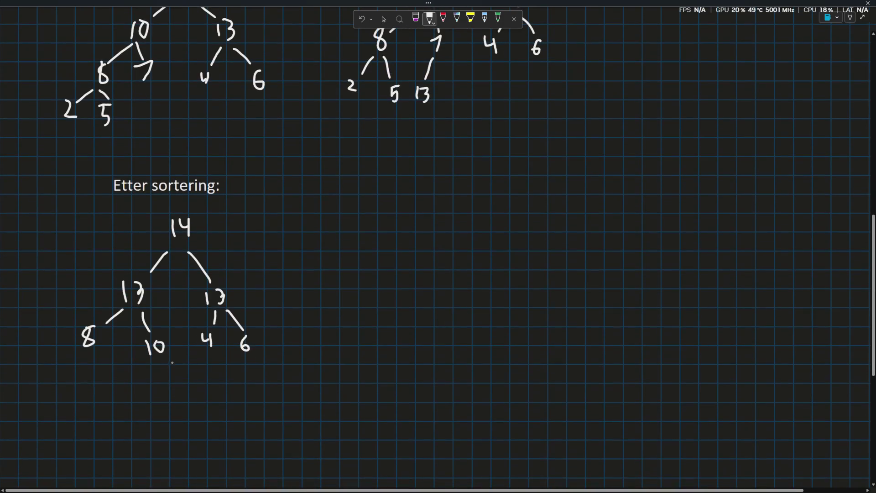
drag(153, 362, 147, 398)
mouse_move(89, 356)
mouse_down()
mouse_move(71, 395)
mouse_move(107, 387)
mouse_move(107, 408)
mouse_move(117, 386)
mouse_up()
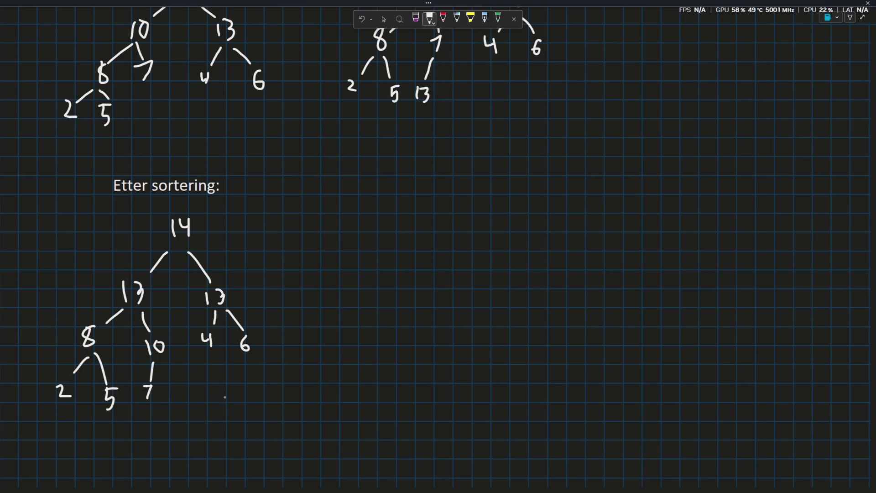
scroll(222, 397, up, 3)
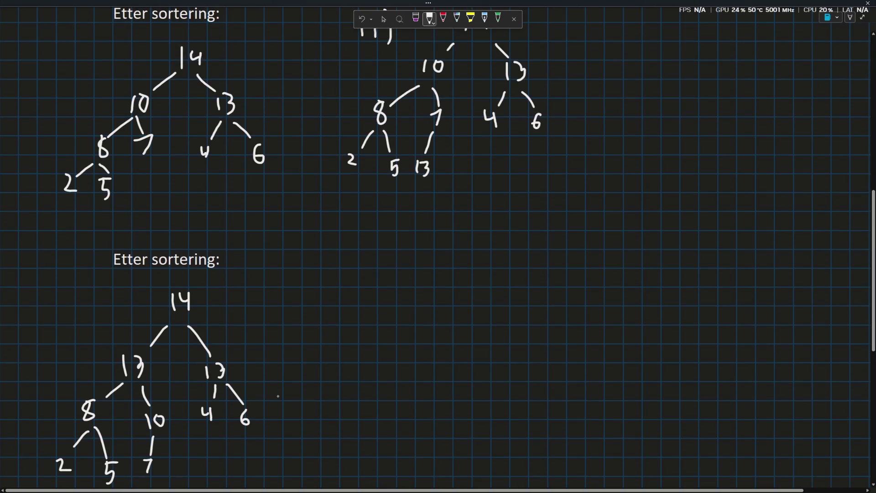
scroll(275, 395, down, 3)
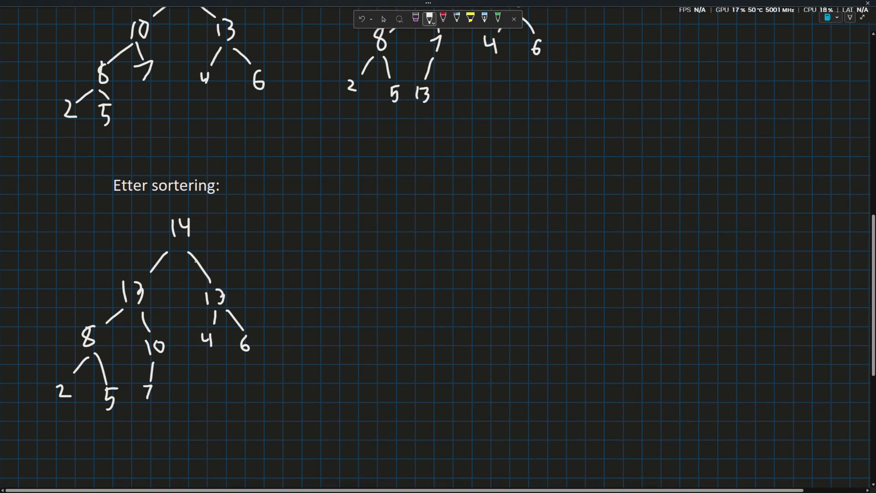
key(alt+Tab)
text(can you re)
Send Claude the question about left/right shifts in heap sort and return to the whiteboard
key(BackSpace)
key(BackSpace)
text(remind me how a left shift and a right shift in heap sort is done when a new)
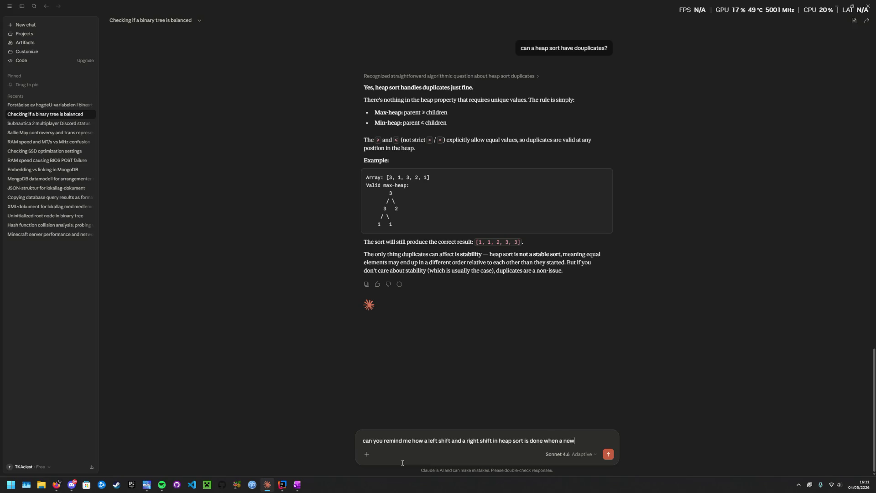
text( element is add)
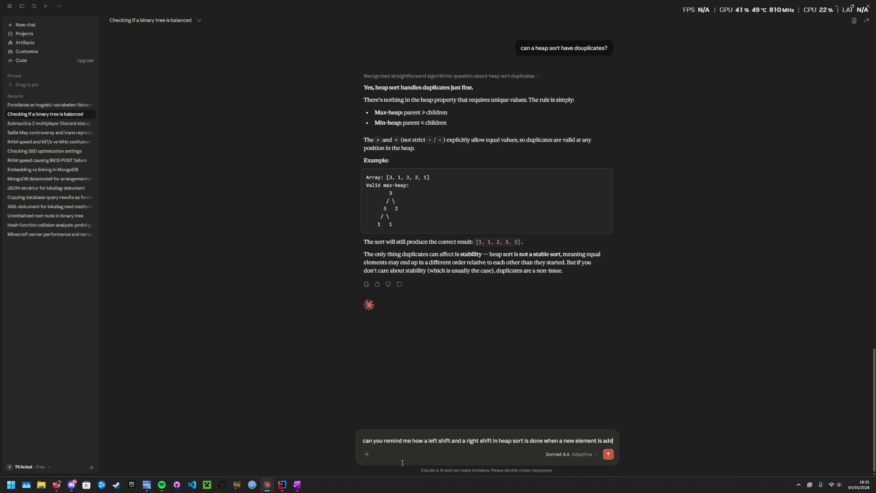
text(ed or)
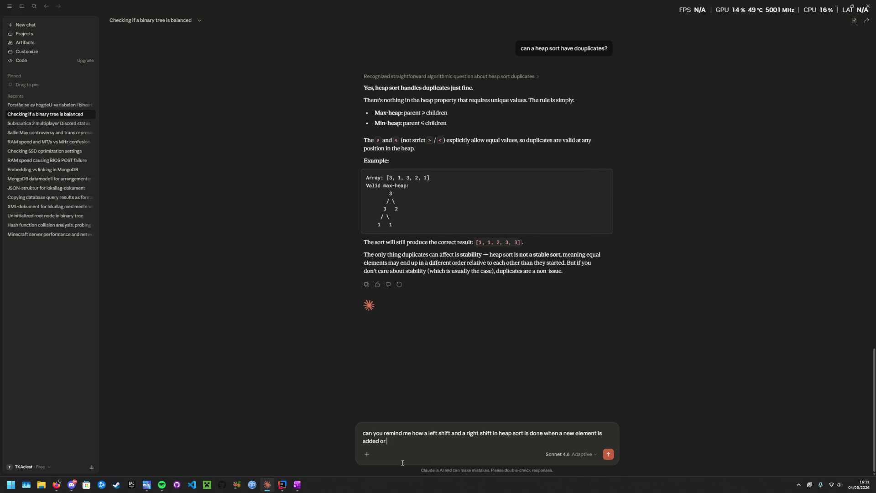
text( it is not balanced?)
key(Return)
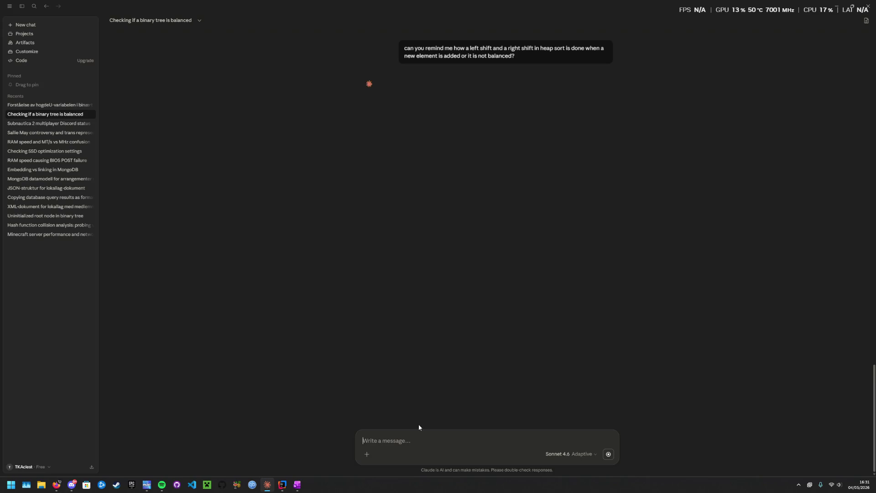
key(alt+Tab)
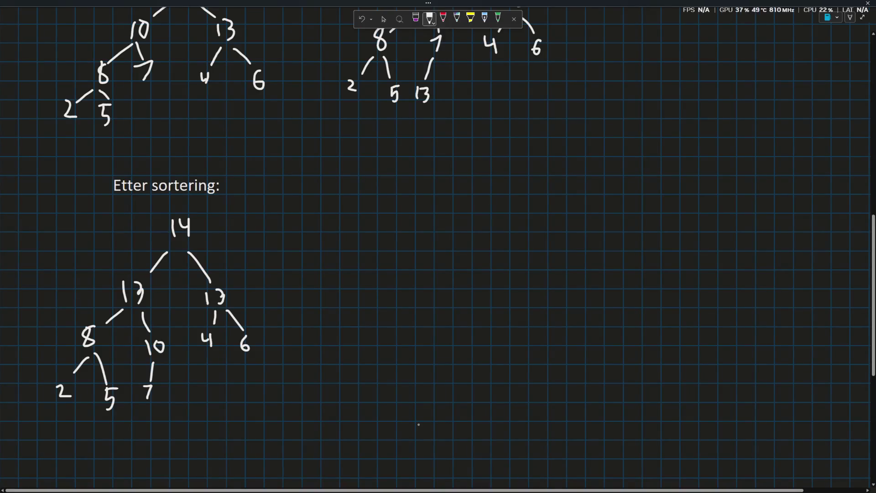
Read tasks d and e in the assignment PDF, then bring Claude's heap-sort answer back up
key(alt+Tab)
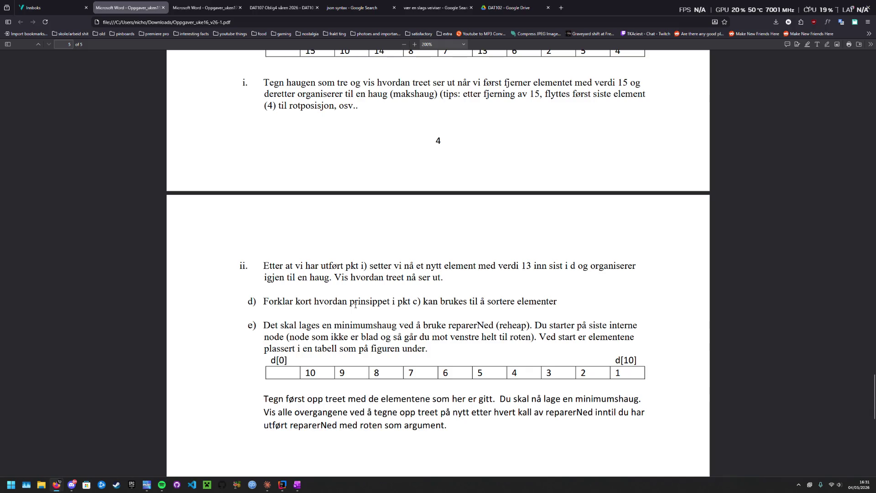
key(alt+Tab)
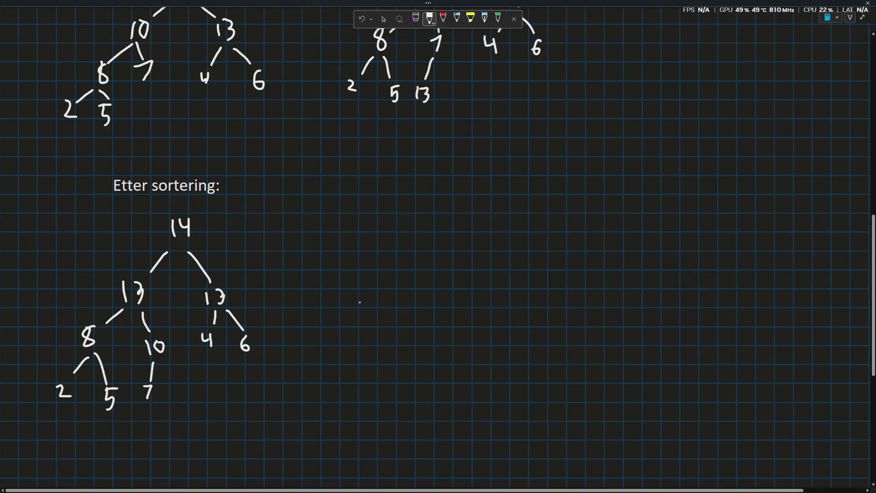
key(alt+Tab)
key(Tab)
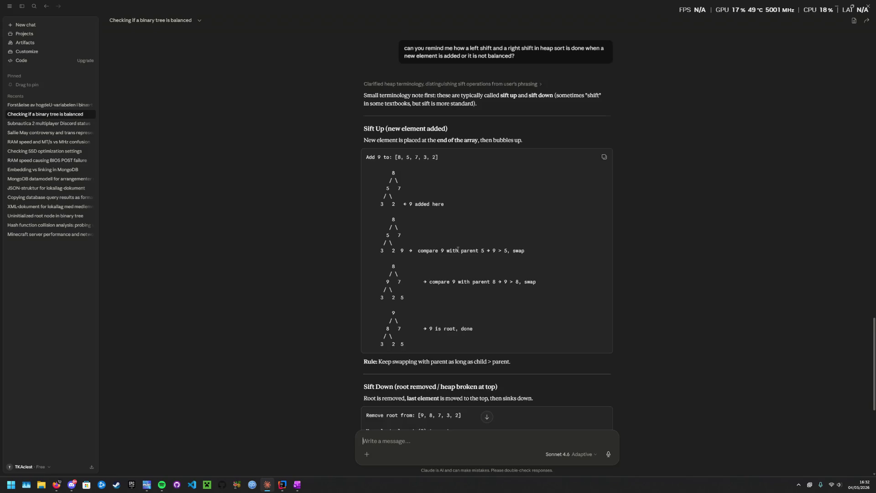
scroll(458, 249, up, 1)
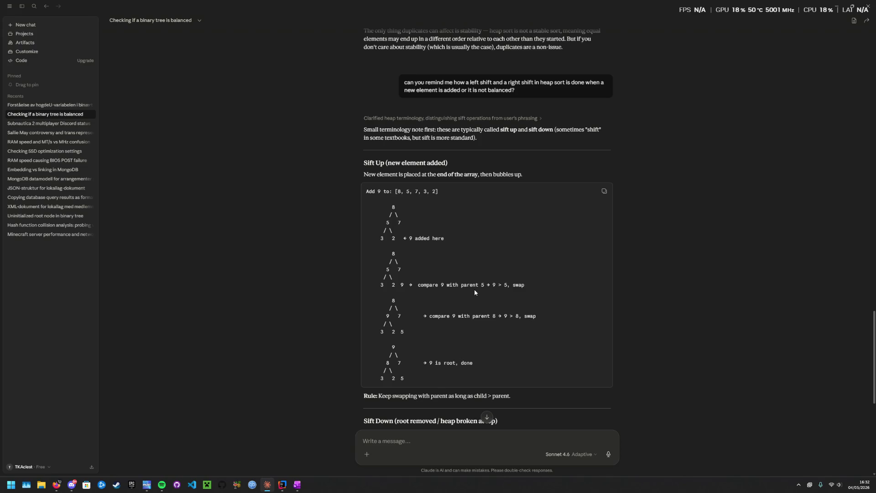
Compare Claude's sift-up walkthrough with the drawn heap, marking the 5 and 7 in its diagram
key(alt+Tab)
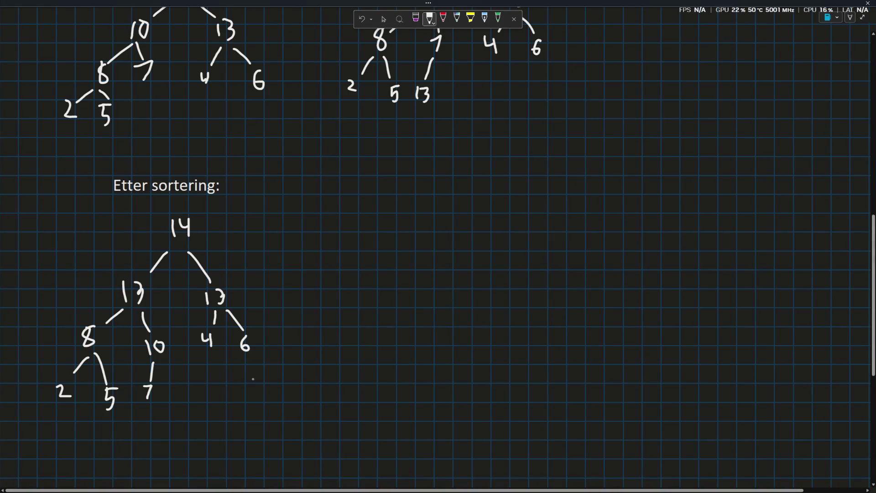
scroll(201, 285, up, 3)
scroll(201, 285, up, 1)
scroll(284, 280, down, 1)
scroll(284, 280, down, 2)
key(alt+Tab)
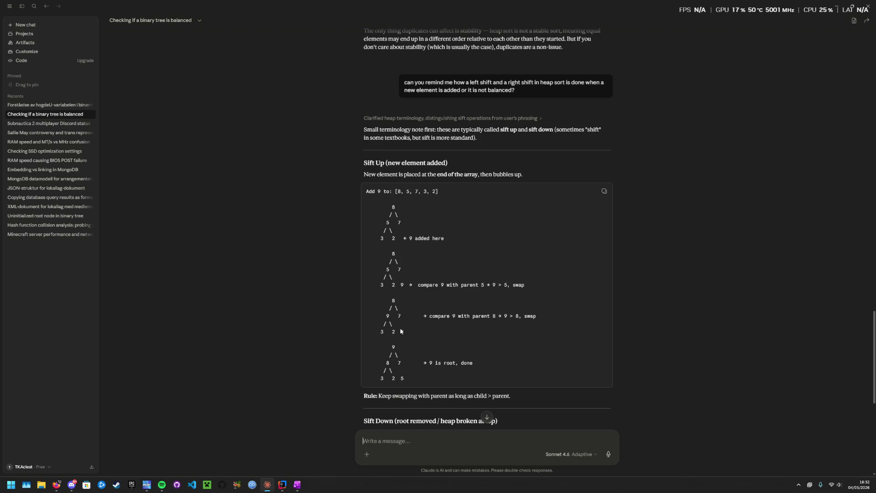
double_click(388, 269)
double_click(398, 269)
scroll(463, 307, down, 1)
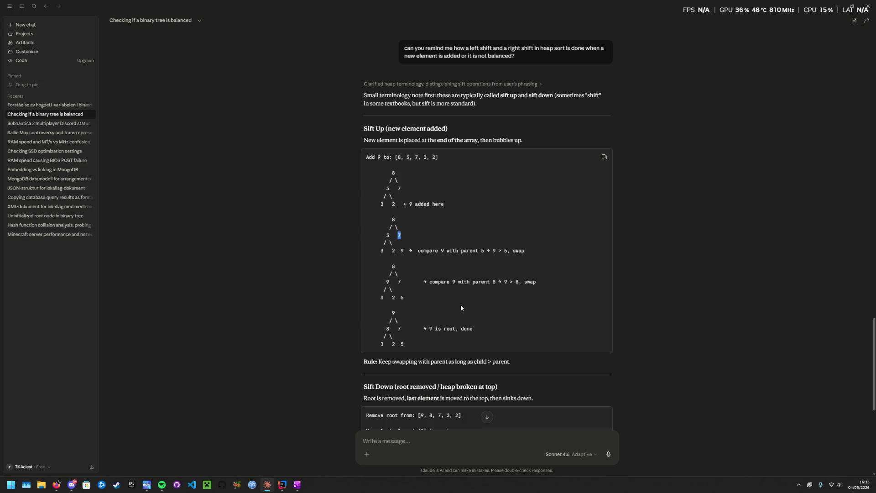
key(alt+Tab)
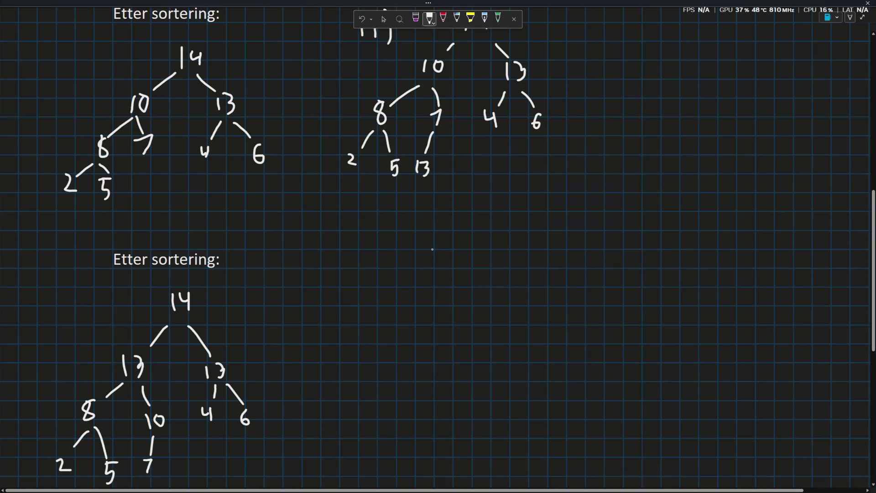
scroll(299, 286, down, 2)
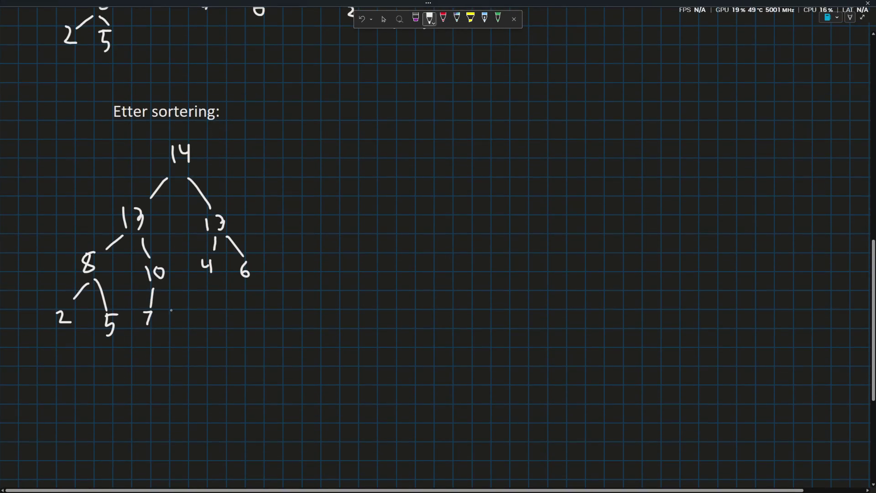
scroll(130, 326, up, 1)
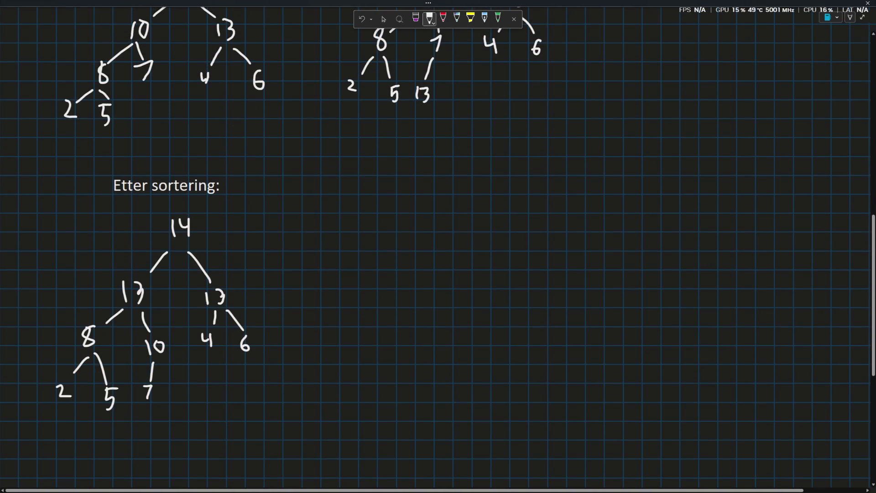
Erase the heap strokes under the second 'Etter sortering:' heading with the eraser
click(415, 19)
mouse_move(182, 311)
mouse_down()
mouse_move(181, 270)
mouse_move(242, 329)
mouse_move(251, 349)
mouse_move(122, 293)
mouse_move(112, 309)
mouse_move(162, 346)
mouse_move(141, 393)
mouse_move(98, 411)
mouse_move(71, 374)
mouse_move(78, 387)
mouse_up()
Draft an unsent follow-up asking whether sift up compares the new element with 7 instead of 5
key(alt+Tab)
text(are you sure)
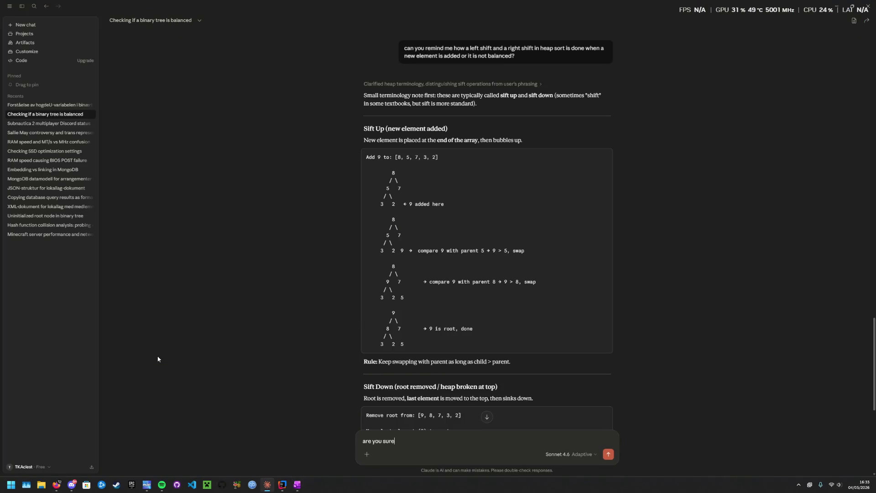
text( we are not)
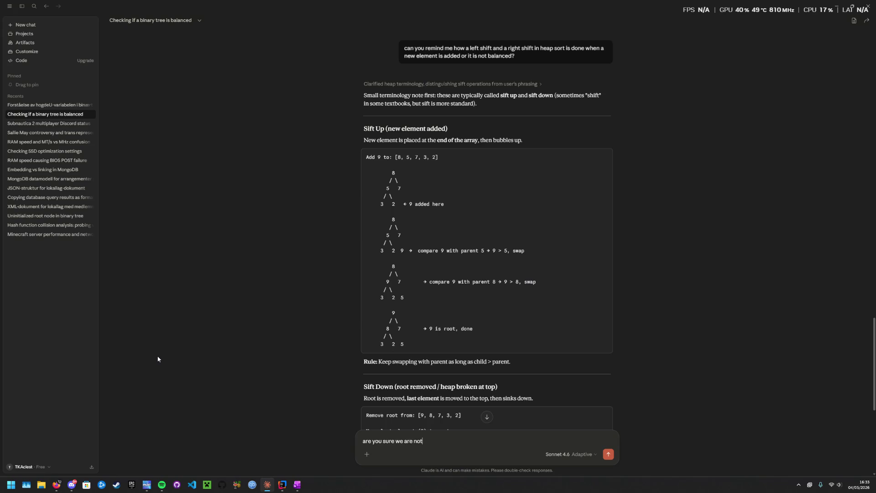
key(alt+Tab)
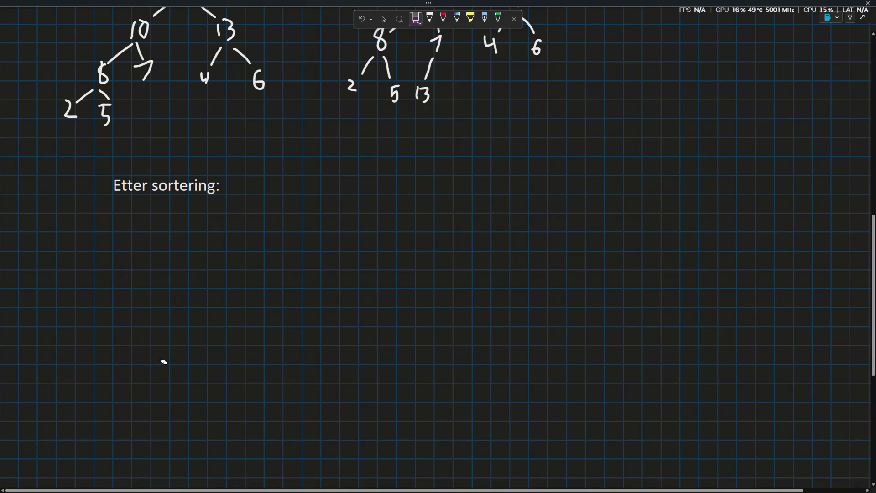
key(alt+Tab)
text(s)
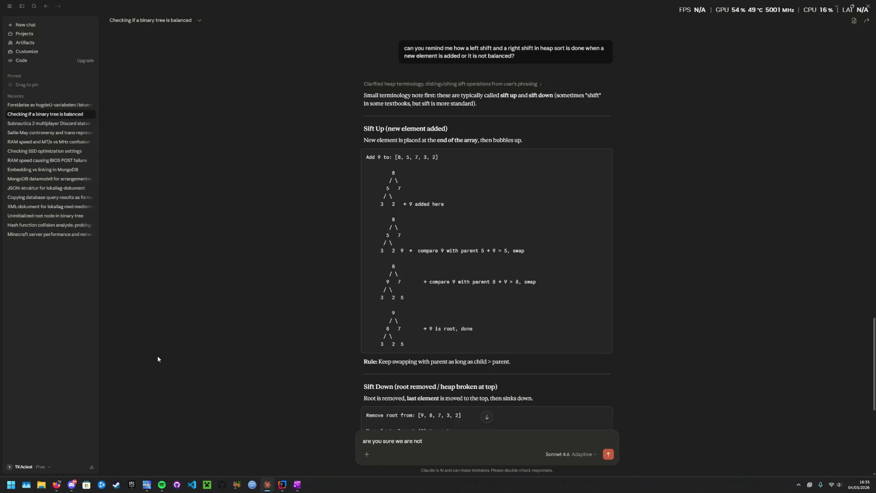
text(hifting up)
text( by comparing the new element with )
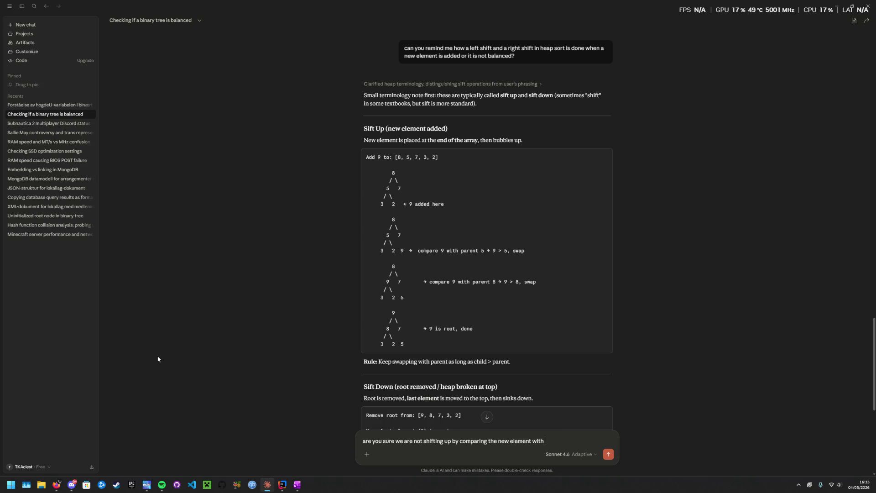
text(7 in your case instead of 5?)
key(shift+Return)
text(And upwards ofcourse)
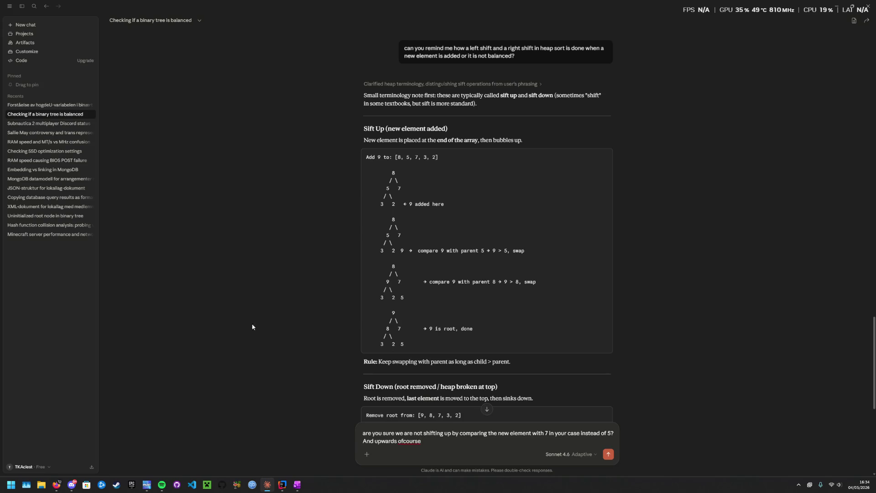
scroll(387, 284, down, 1)
scroll(387, 285, down, 1)
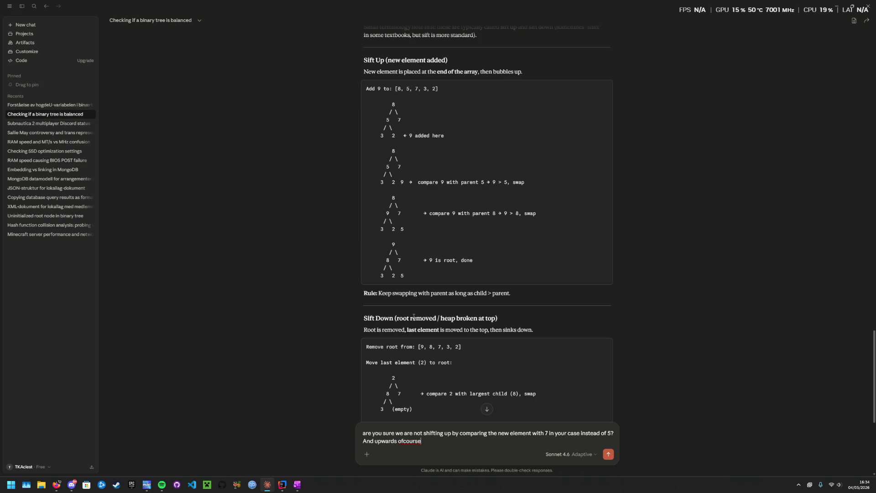
key(alt+Tab)
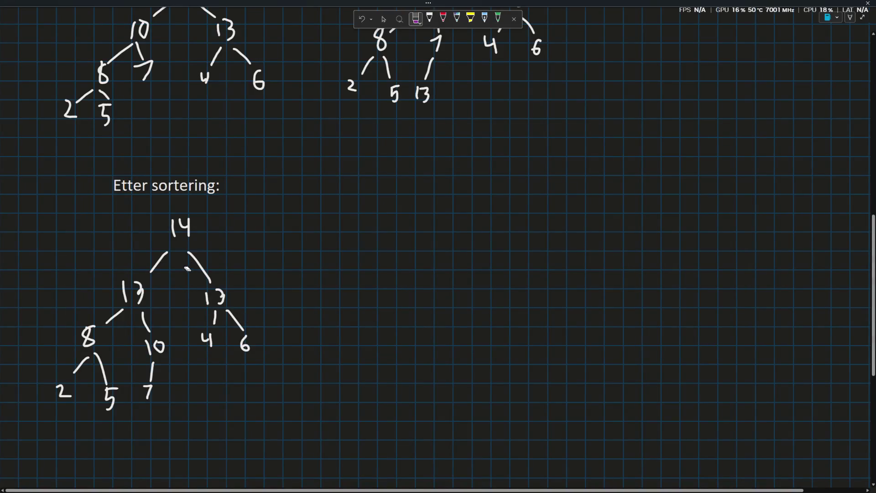
Erase the edge joining 7 and 13 in tree ii) and return to the white pen
click(429, 17)
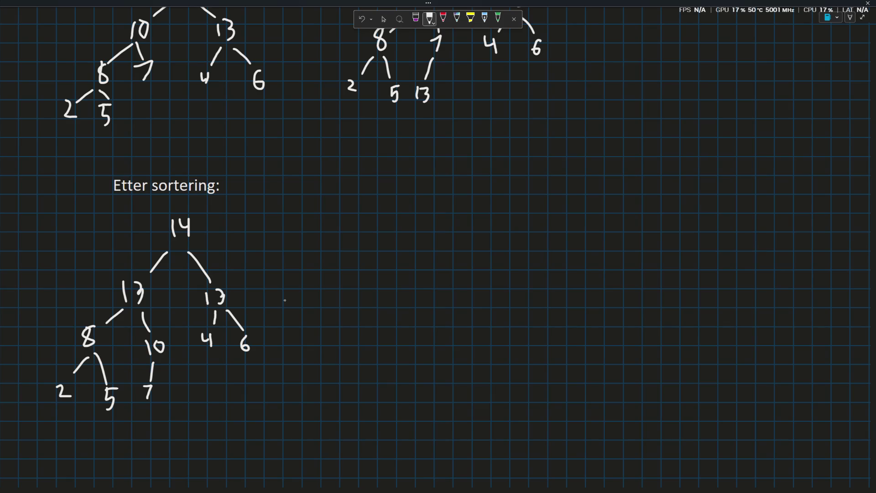
scroll(362, 231, up, 2)
scroll(362, 231, up, 2)
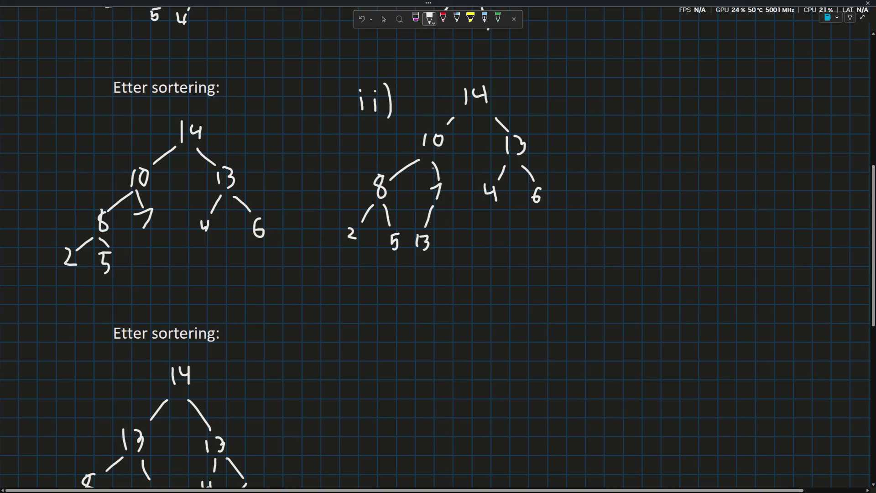
click(416, 18)
click(430, 216)
click(429, 19)
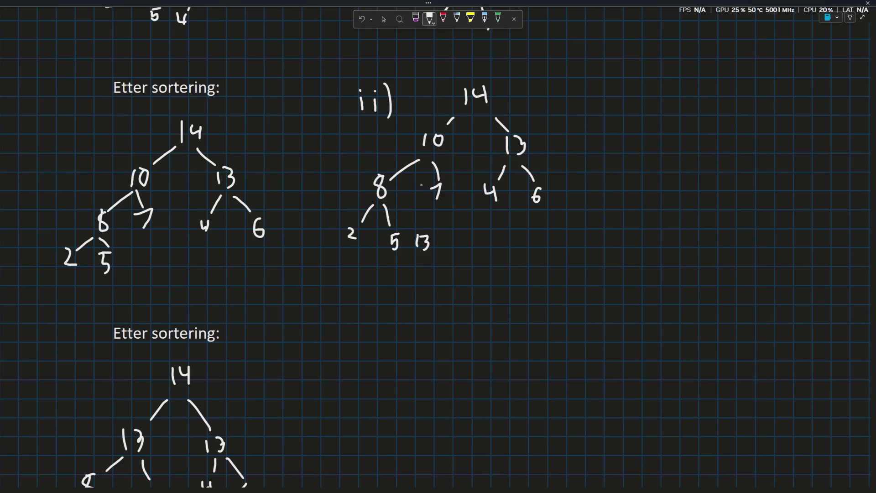
scroll(384, 206, down, 2)
scroll(336, 228, down, 2)
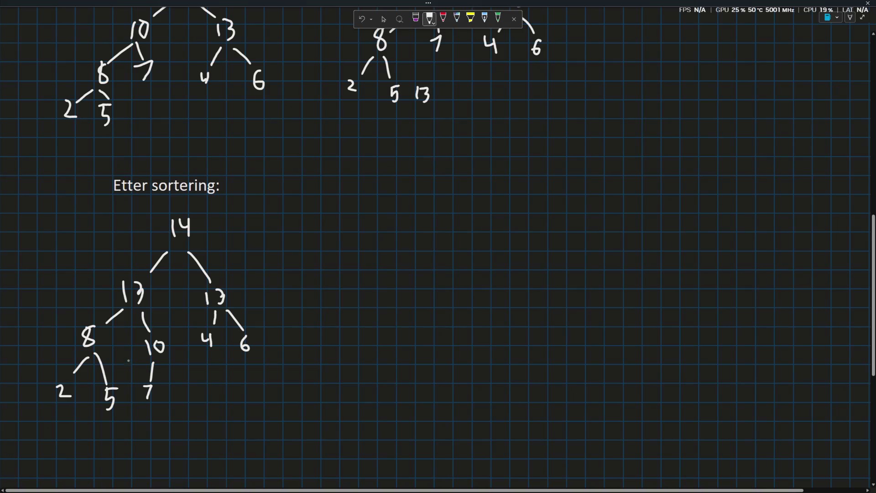
Write root 14 beside the lower sorted tree with branches to two children 13
mouse_move(370, 231)
mouse_down()
mouse_move(370, 252)
mouse_move(390, 239)
mouse_up()
scroll(368, 259, up, 1)
scroll(369, 260, up, 2)
scroll(381, 245, down, 3)
mouse_move(370, 257)
mouse_down()
mouse_move(357, 272)
mouse_move(400, 280)
mouse_up()
mouse_move(347, 282)
mouse_down()
mouse_move(346, 298)
mouse_move(406, 306)
mouse_up()
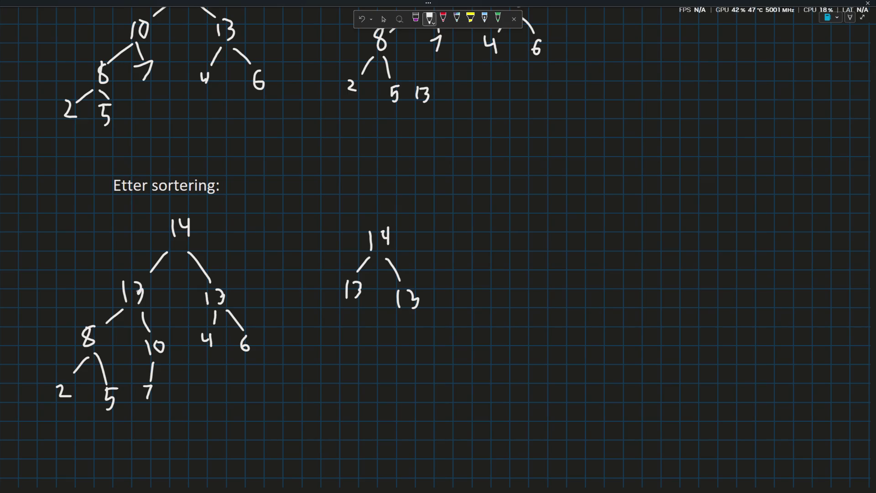
scroll(438, 246, up, 3)
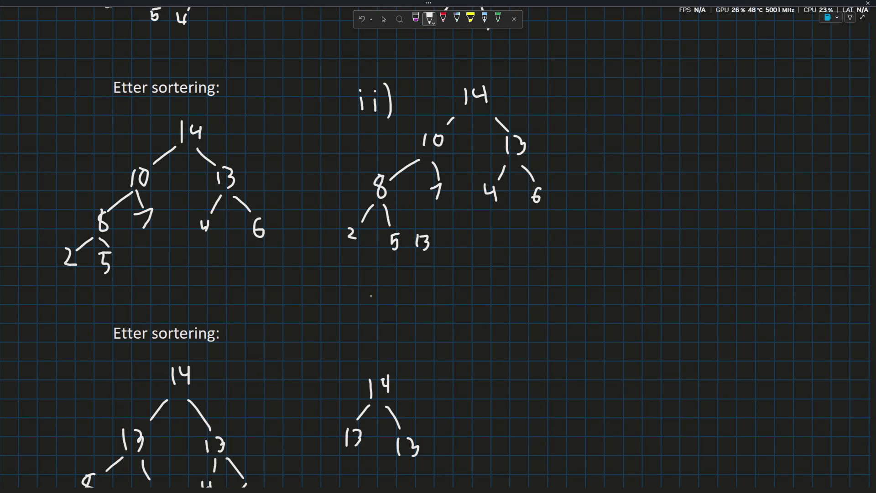
scroll(373, 295, down, 3)
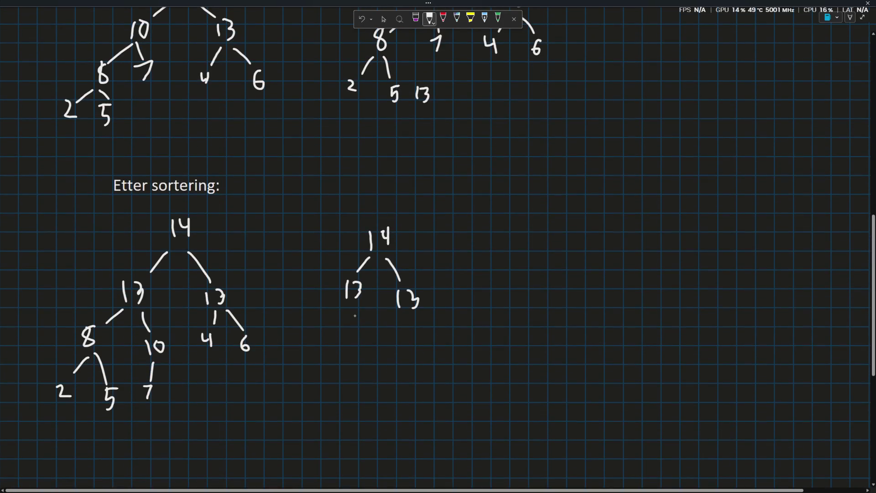
scroll(351, 293, up, 3)
scroll(347, 335, down, 2)
scroll(346, 336, down, 3)
scroll(331, 267, up, 2)
scroll(330, 267, up, 2)
Add 10 and 8 under the left 13 and 4 and 6 under the right 13, undoing a stray stroke
mouse_move(341, 376)
mouse_down()
mouse_move(317, 415)
mouse_move(328, 405)
mouse_up()
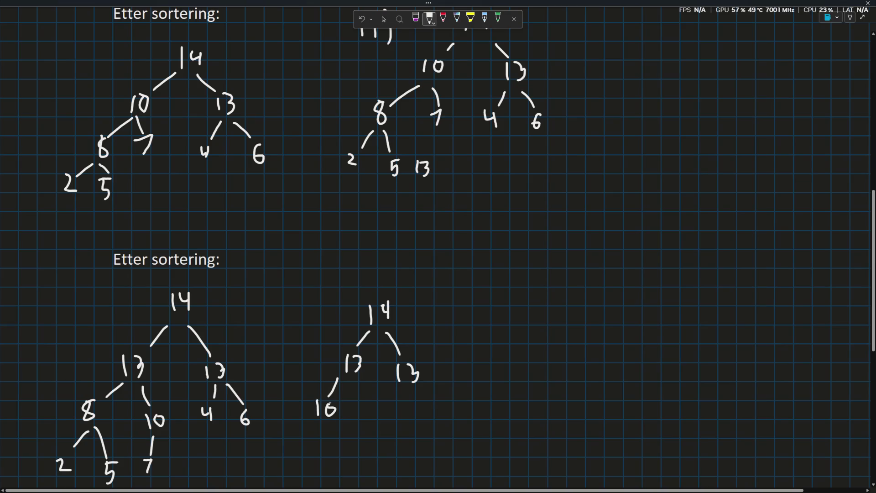
scroll(309, 411, down, 2)
mouse_move(318, 354)
mouse_down()
mouse_move(309, 387)
mouse_move(331, 371)
mouse_move(331, 396)
mouse_move(340, 376)
mouse_up()
scroll(397, 342, up, 2)
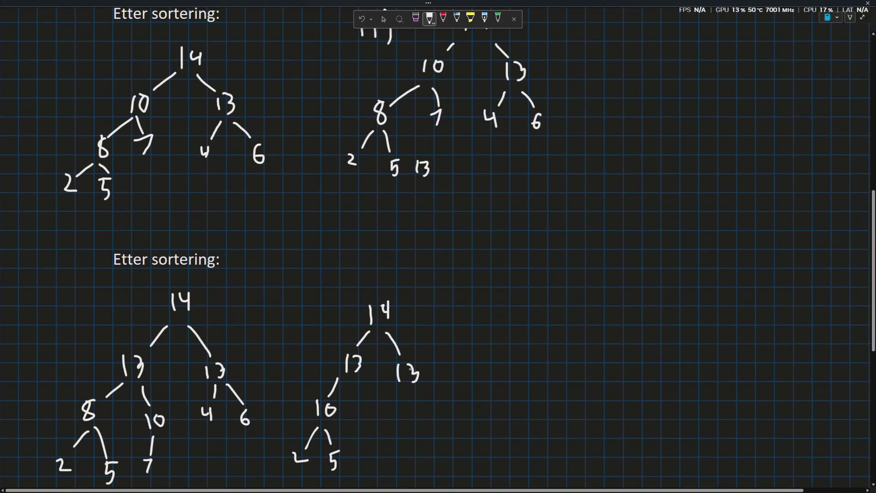
scroll(425, 353, down, 2)
mouse_move(424, 310)
mouse_down()
mouse_move(439, 321)
mouse_move(439, 348)
mouse_up()
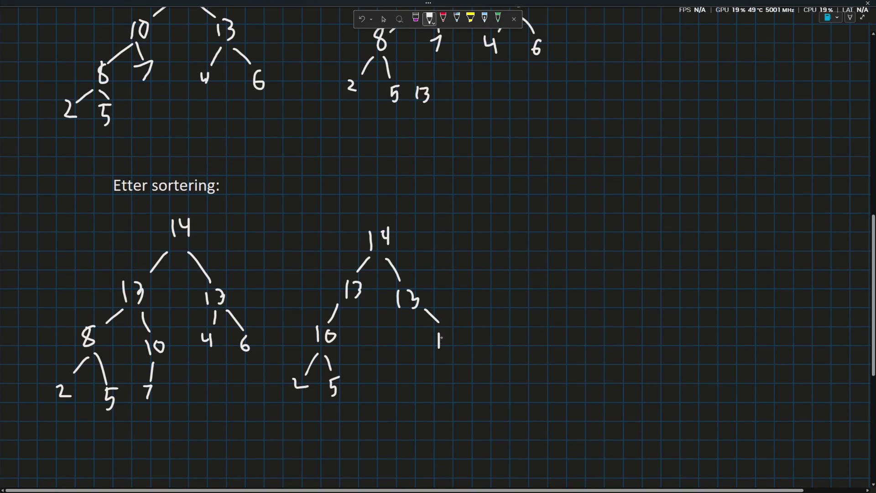
key(ctrl+z)
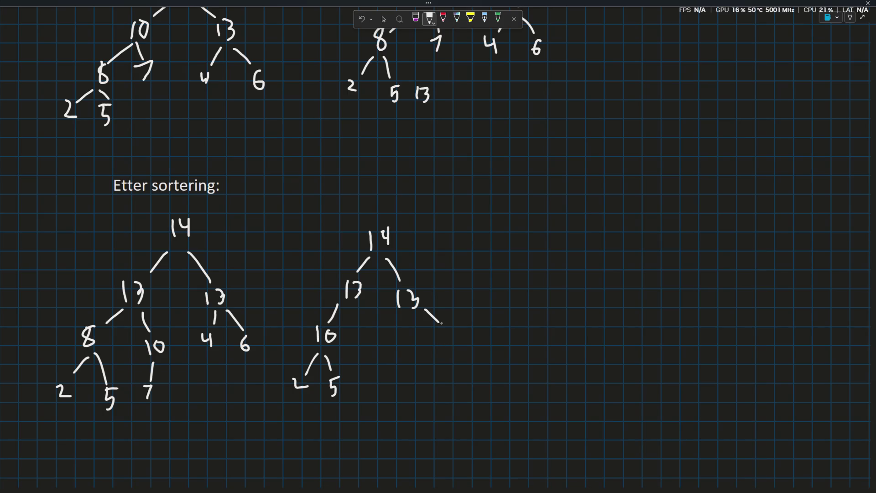
mouse_move(447, 325)
mouse_down()
mouse_move(445, 335)
mouse_move(410, 335)
mouse_move(414, 351)
mouse_up()
scroll(354, 311, up, 1)
scroll(356, 314, up, 2)
scroll(359, 317, up, 2)
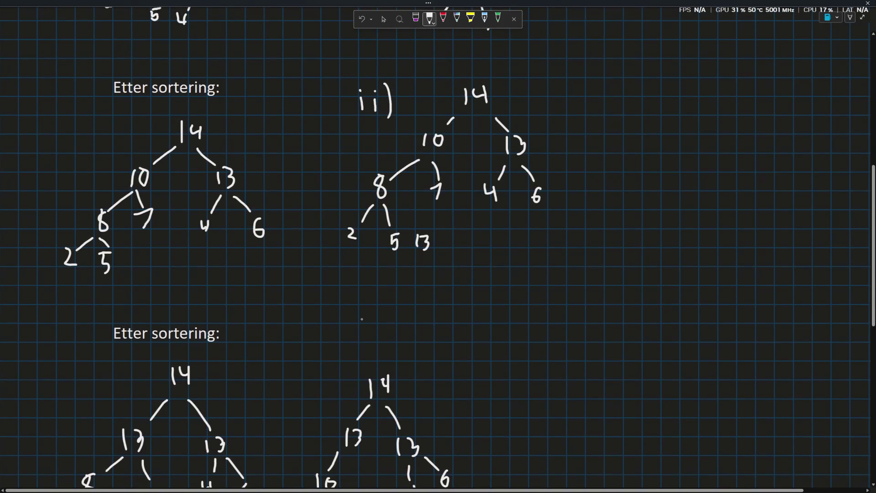
scroll(361, 318, down, 2)
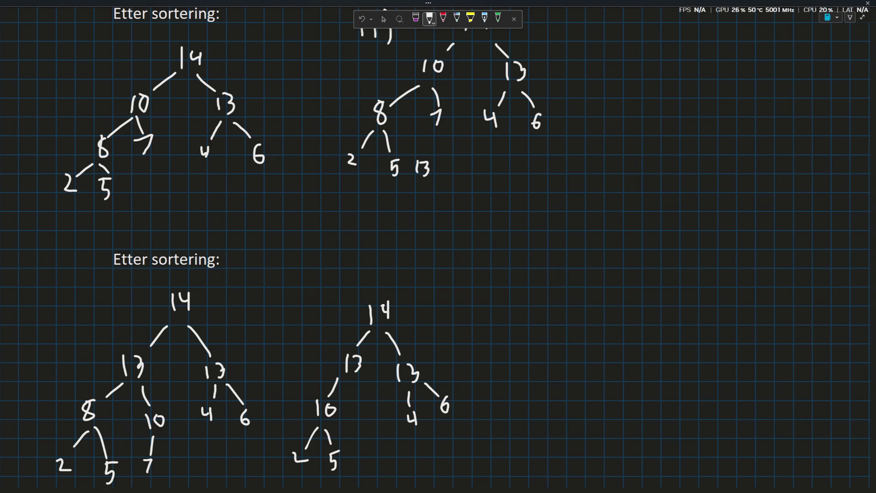
Add the bottom row 2, 5, 7 with the branch from 8 to 7, then switch to Claude
click(434, 173)
scroll(372, 400, down, 2)
mouse_move(354, 307)
mouse_down()
mouse_move(369, 334)
mouse_move(356, 396)
mouse_up()
key(ctrl+z)
key(ctrl+z)
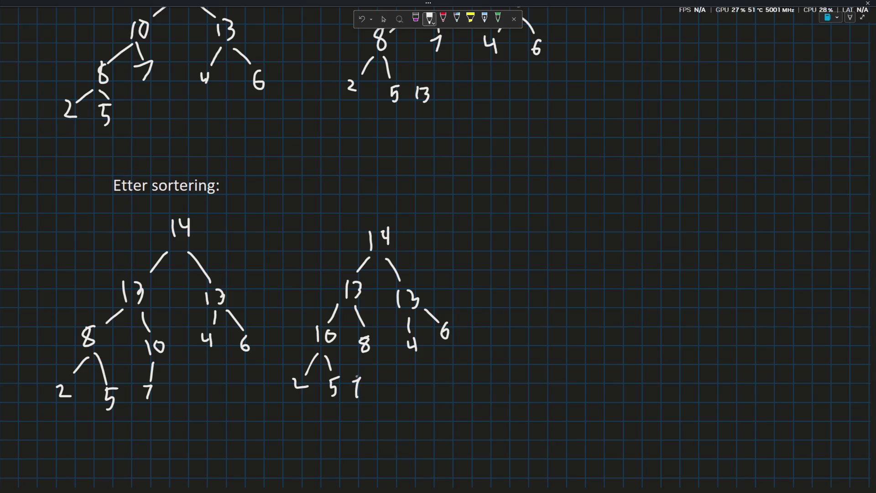
drag(362, 361, 357, 373)
key(alt+Tab)
scroll(427, 281, down, 2)
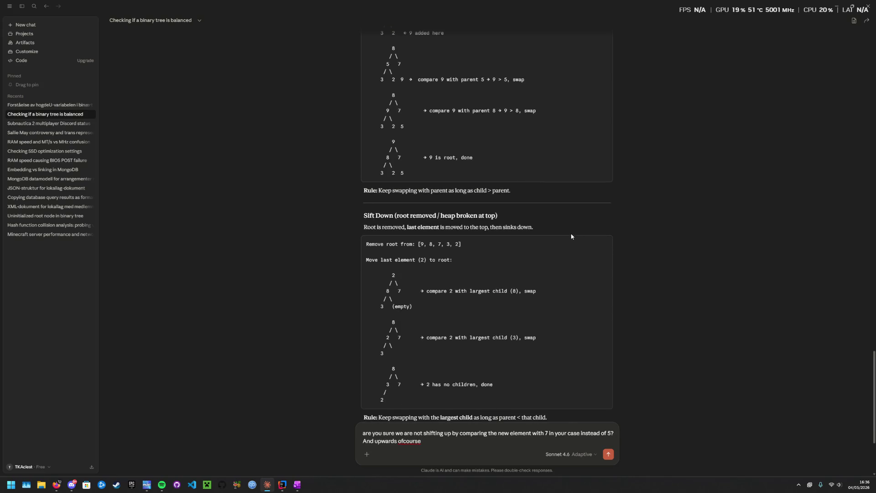
mouse_move(562, 241)
scroll(558, 239, down, 1)
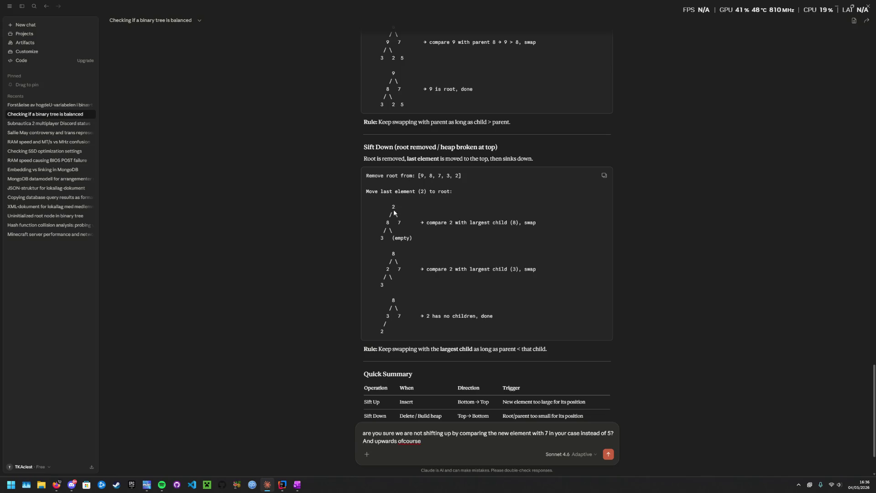
scroll(472, 327, down, 1)
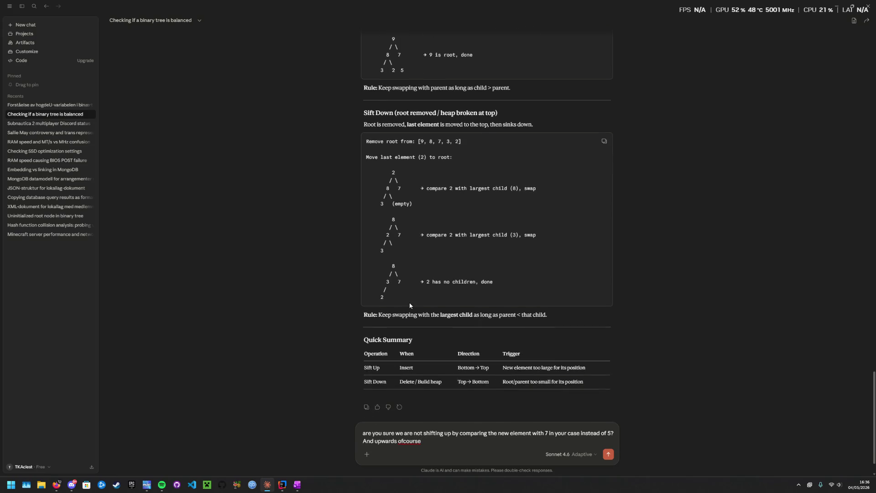
scroll(407, 302, down, 1)
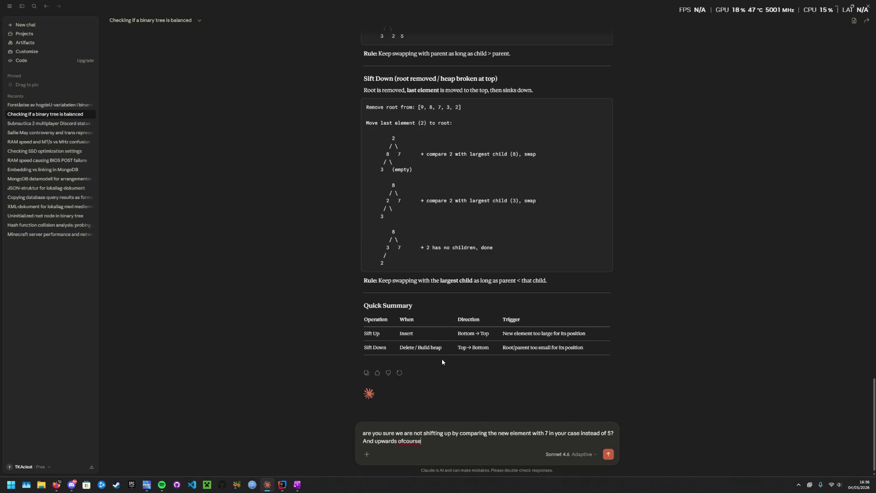
text(. And how)
text( do I y)
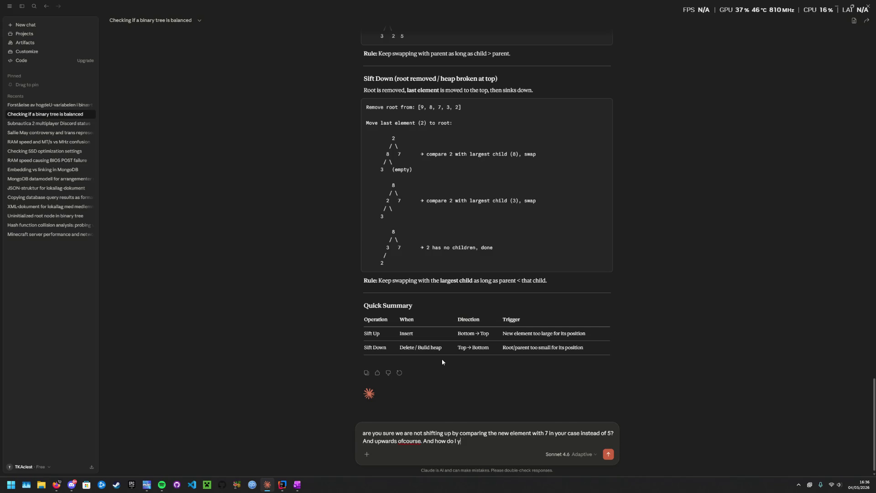
Rephrase and send the question about comparing with 7 and left/right shifts, then return to Whiteboard
key(ctrl+BackSpace)
key(ctrl+BackSpace)
text(can you go through the left and right)
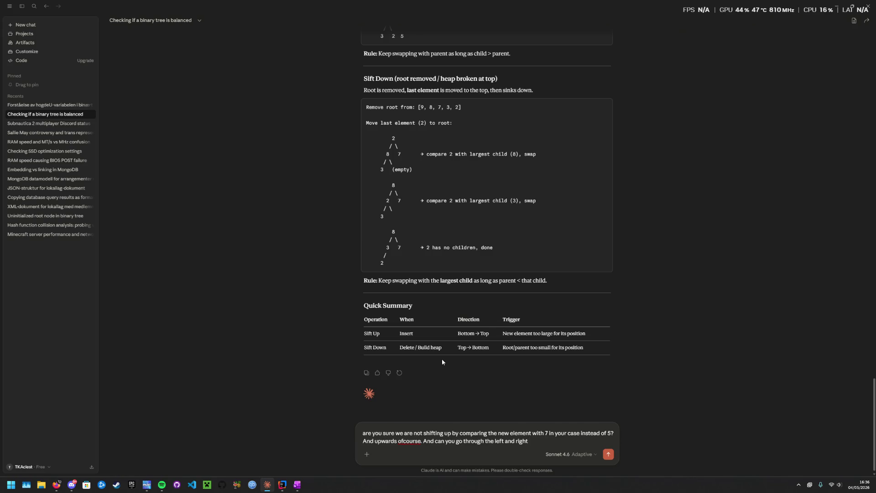
text( shift? As in when you swap)
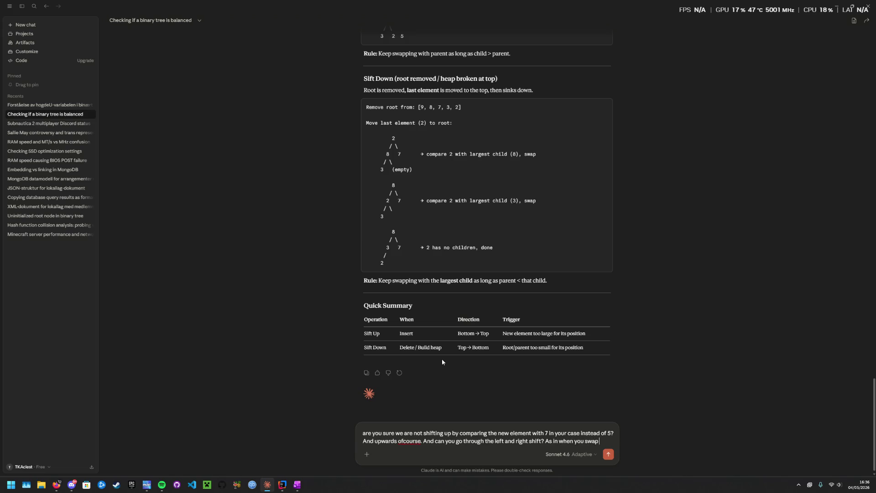
key(BackSpace)
key(BackSpace)
key(BackSpace)
key(BackSpace)
key(BackSpace)
key(BackSpace)
text(o u)
text(wa)
text( want to e)
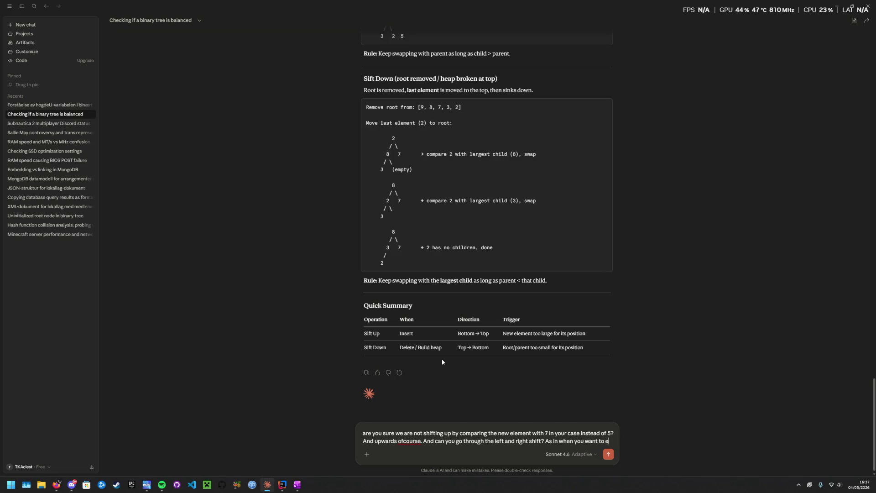
text(qualize a)
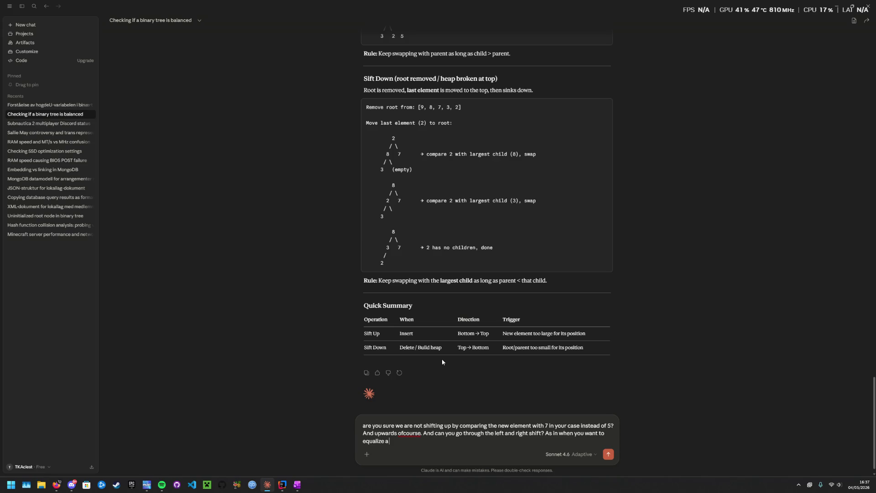
text( tree)
key(Return)
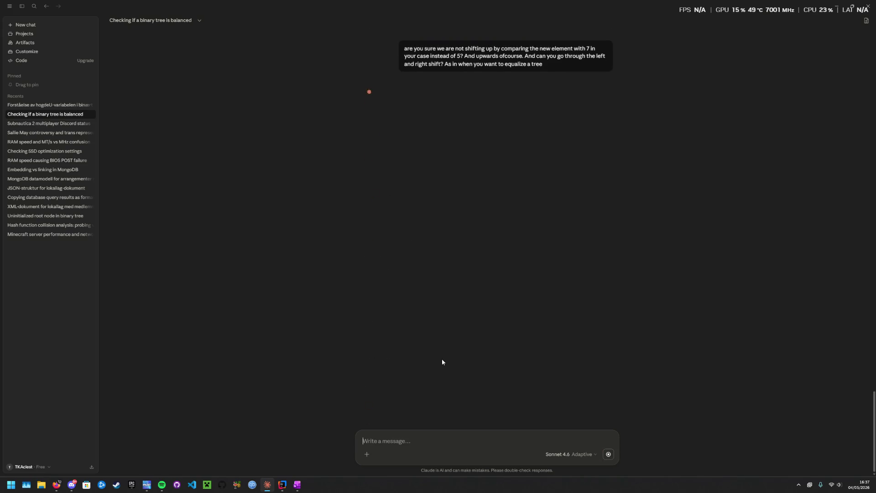
key(alt+Tab)
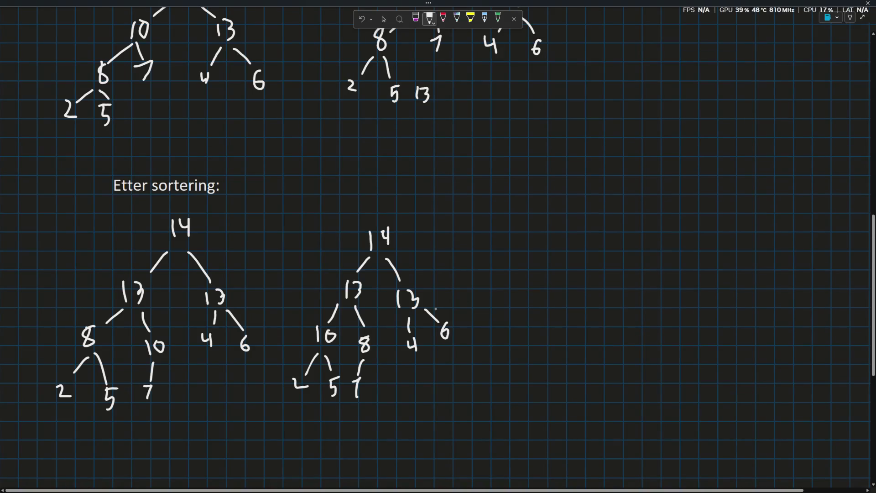
scroll(438, 247, up, 5)
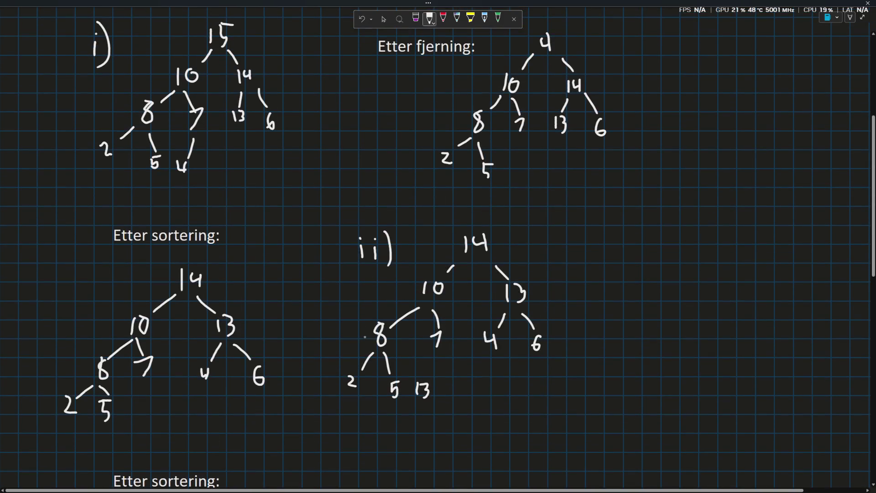
scroll(420, 407, down, 2)
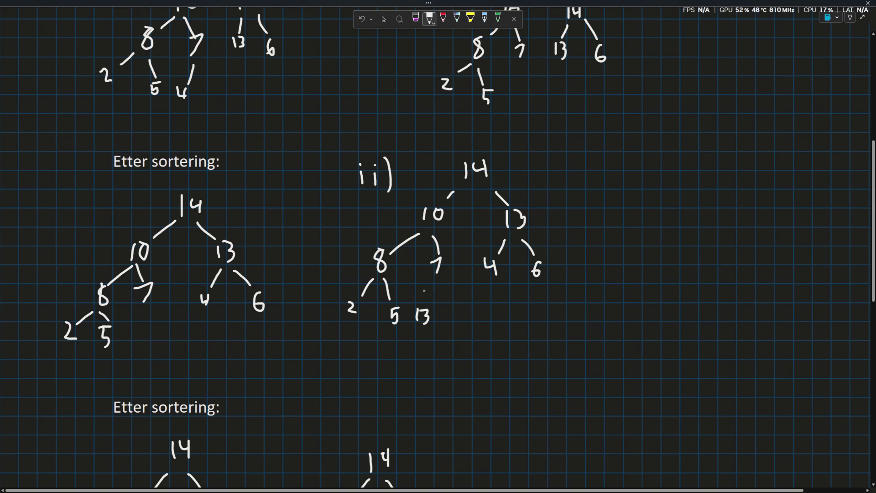
scroll(274, 182, down, 1)
scroll(275, 182, down, 6)
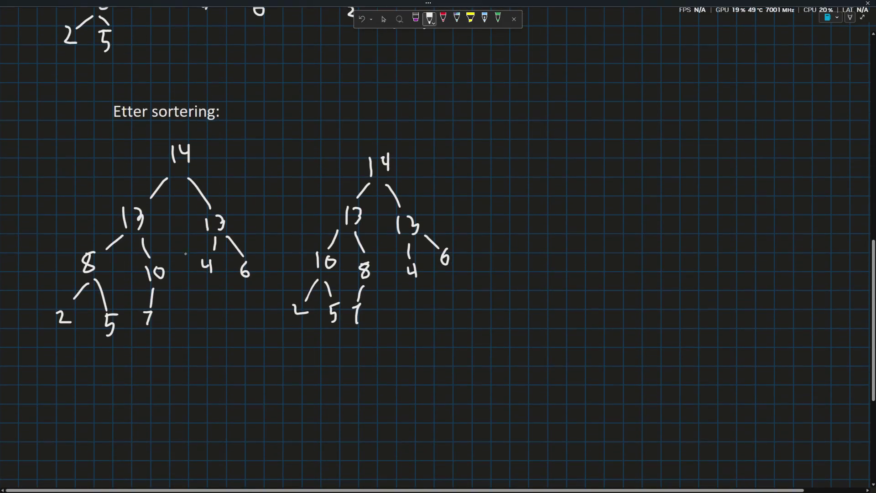
Erase the old sorted tree on the left with the stroke eraser
click(415, 18)
mouse_move(209, 222)
mouse_down()
mouse_move(245, 269)
mouse_move(214, 240)
mouse_move(188, 160)
mouse_move(143, 219)
mouse_move(172, 269)
mouse_move(86, 297)
mouse_move(148, 319)
mouse_move(83, 319)
mouse_up()
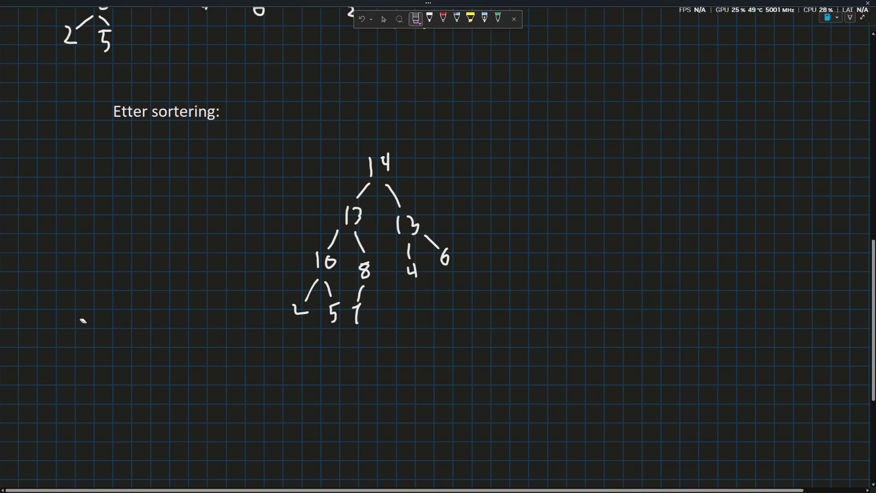
Duplicate the new tree, move the copy to the left, and bring up the binary-tree chat
drag(498, 385, 314, 144)
key(ctrl+c)
key(ctrl+v)
drag(373, 213, 162, 211)
click(367, 214)
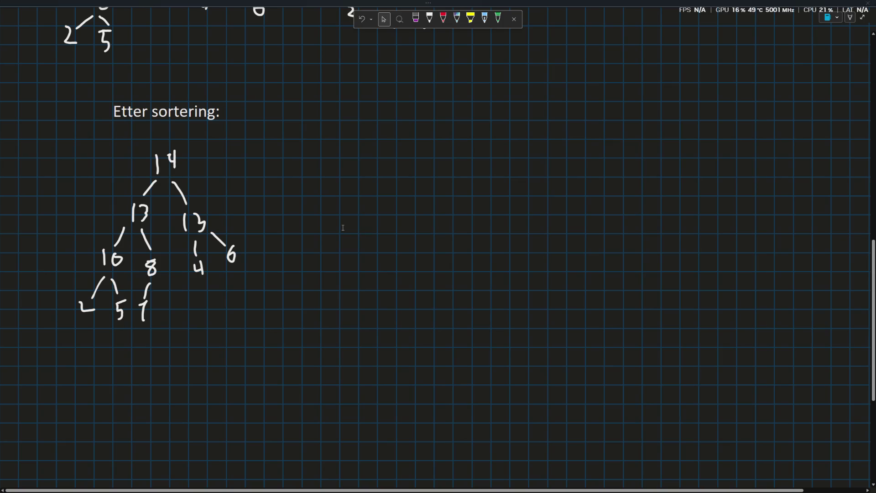
key(alt+Tab)
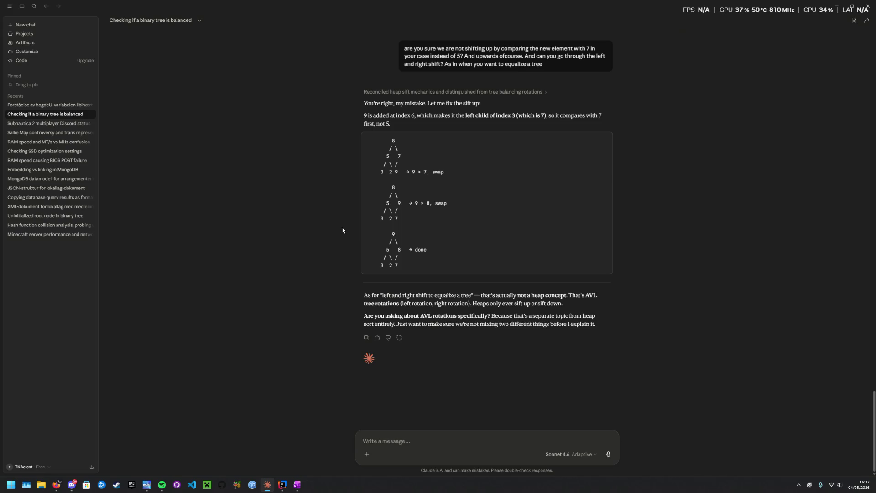
text(ye thankyou I was miin)
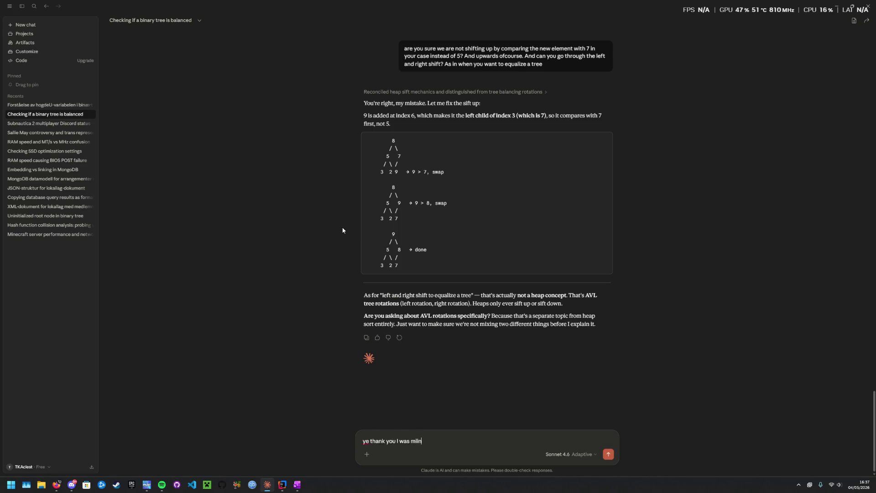
key(BackSpace)
key(BackSpace)
text(xing t)
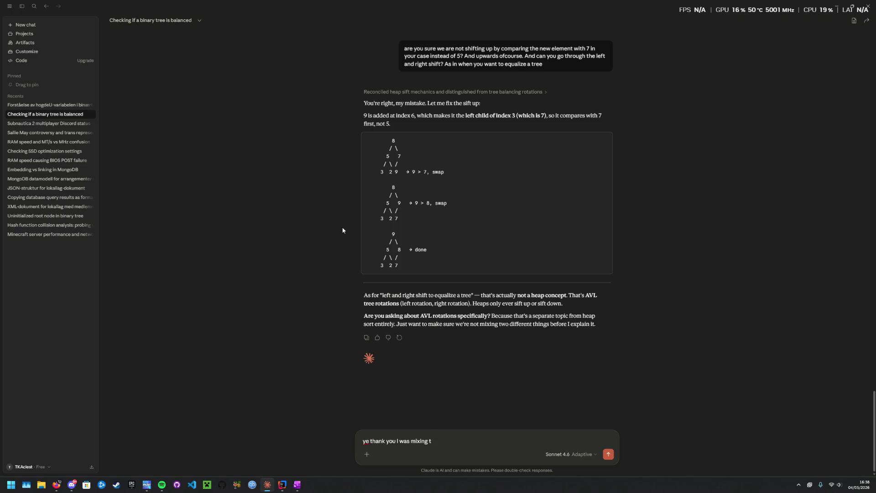
text(hem. B)
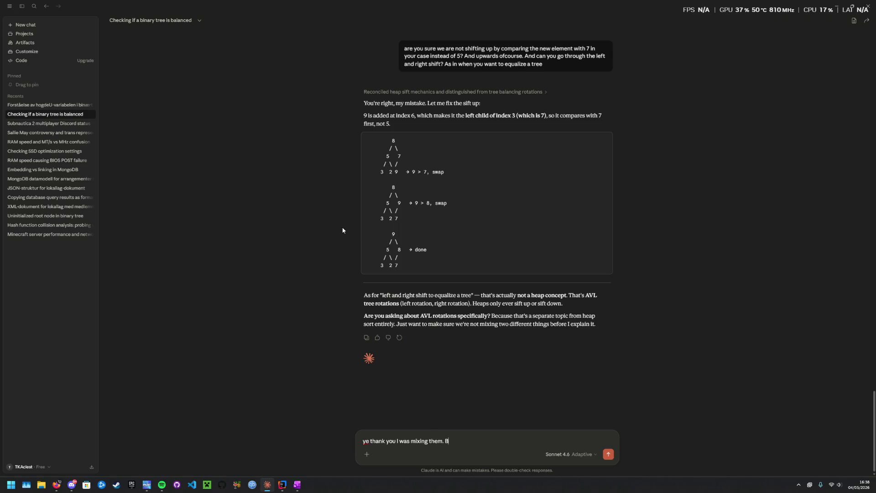
text(ut can you explain)
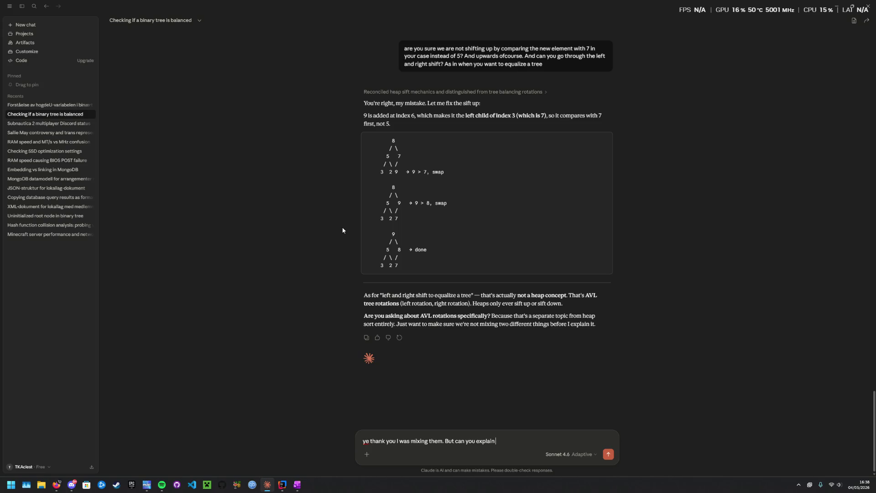
text(l rotation)
Send the thank-you asking Claude to explain AVL rotation and return to the heap drawings
key(Return)
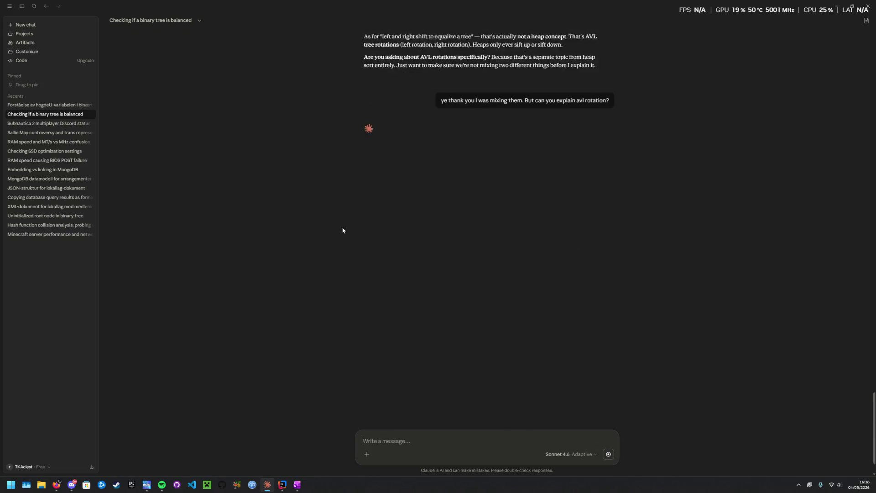
key(alt+Tab)
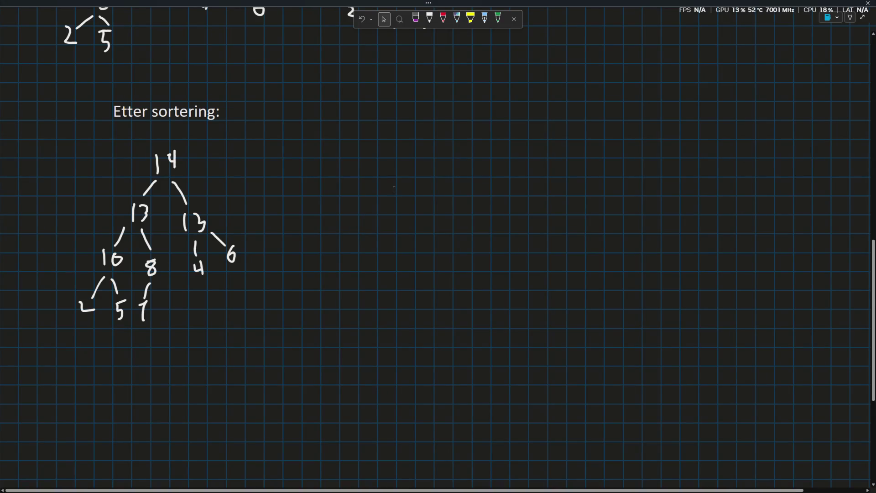
scroll(342, 227, up, 5)
Reread task d) in the PDF and restart the answer text so it begins with 'prinsip'
key(alt+Tab)
scroll(438, 274, down, 1)
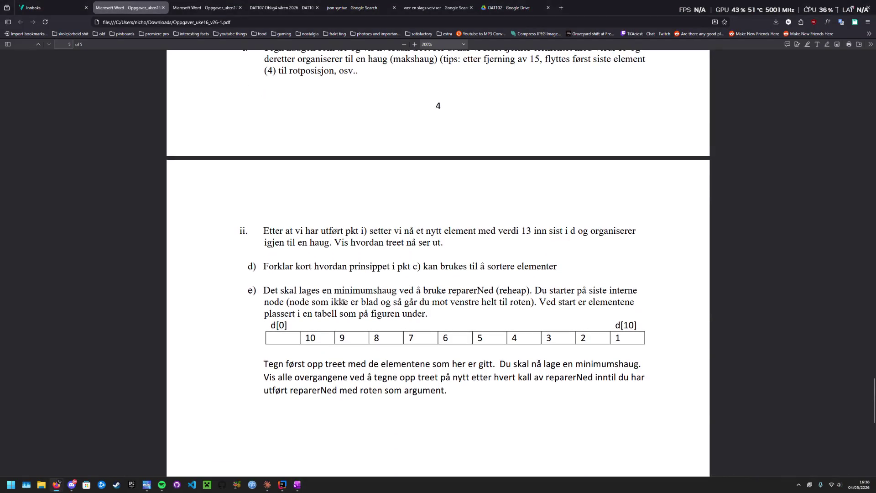
key(alt+Tab)
scroll(370, 269, down, 1)
scroll(369, 288, down, 2)
key(alt+Tab)
key(alt+Tab)
text(the)
key(BackSpace)
key(BackSpace)
key(BackSpace)
text(The r)
key(BackSpace)
key(BackSpace)
key(BackSpace)
key(BackSpace)
key(BackSpace)
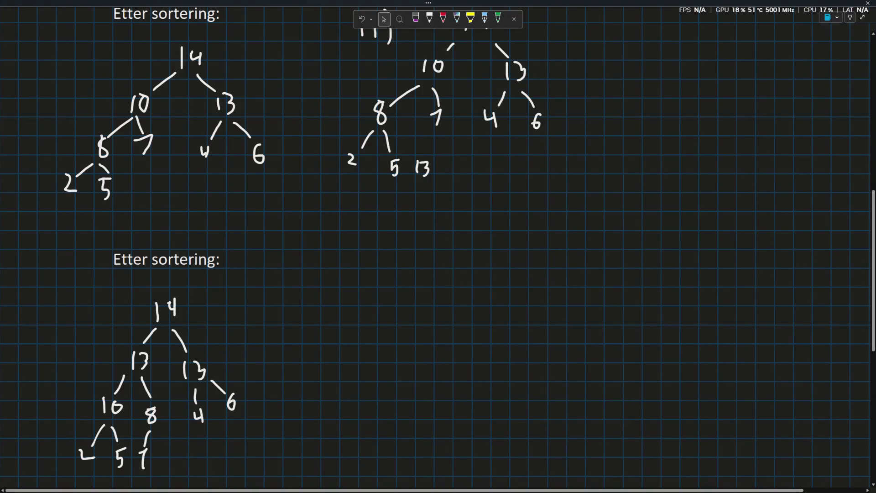
text(prinsip)
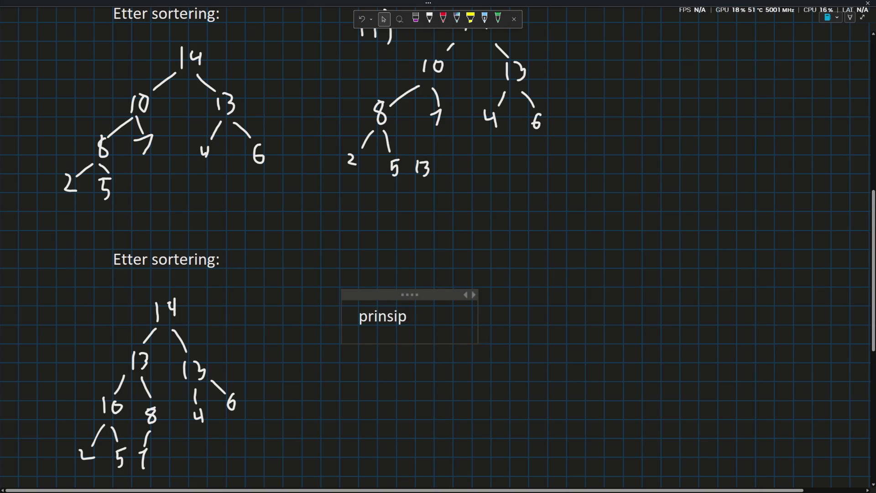
text(pet er å)
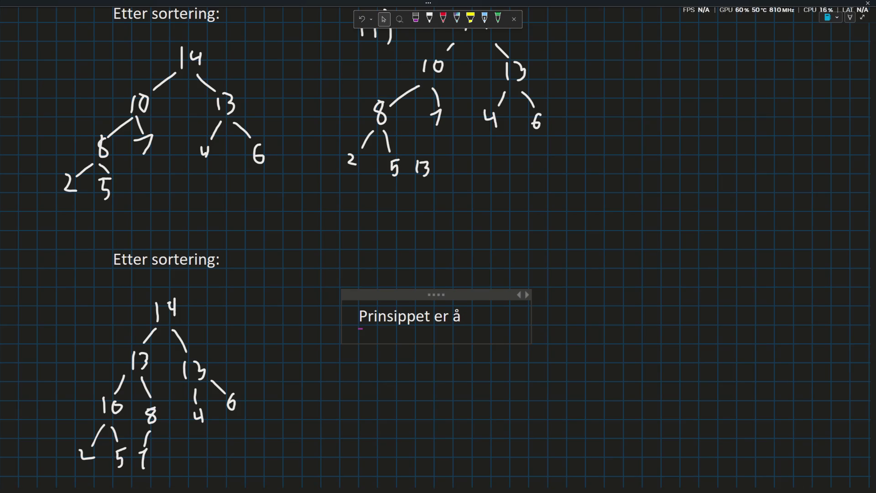
Write the task d) answer that max-heap numbers swap upward while larger than their parent, fixing typos
key(alt+Tab)
key(Tab)
key(Tab)
key(Tab)
key(Tab)
key(Tab)
key(Tab)
key(Tab)
key(Tab)
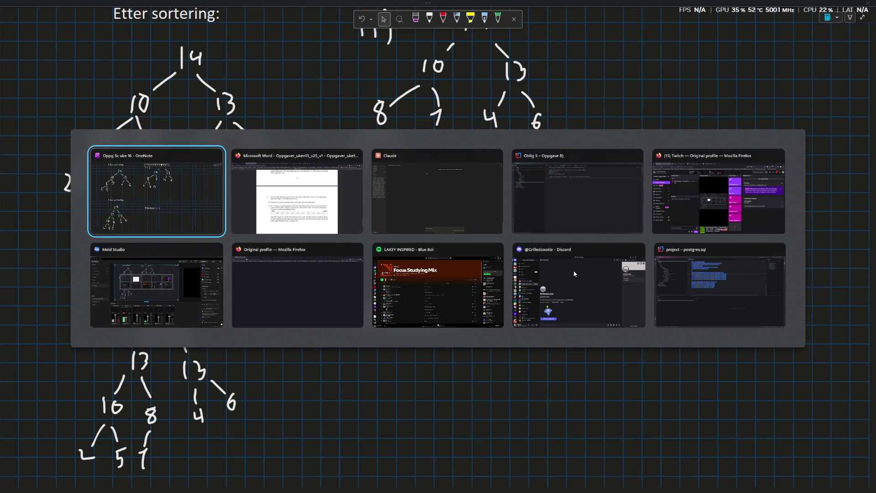
key(alt)
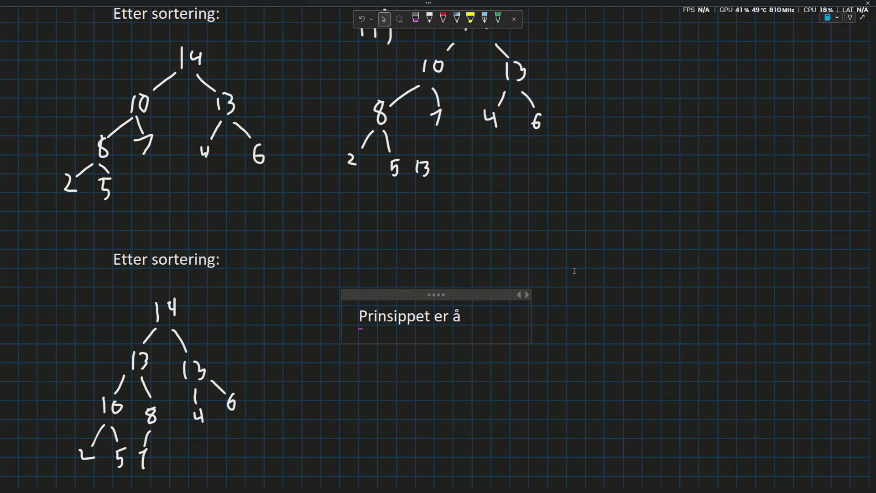
text(alltid sortere oppover hvis)
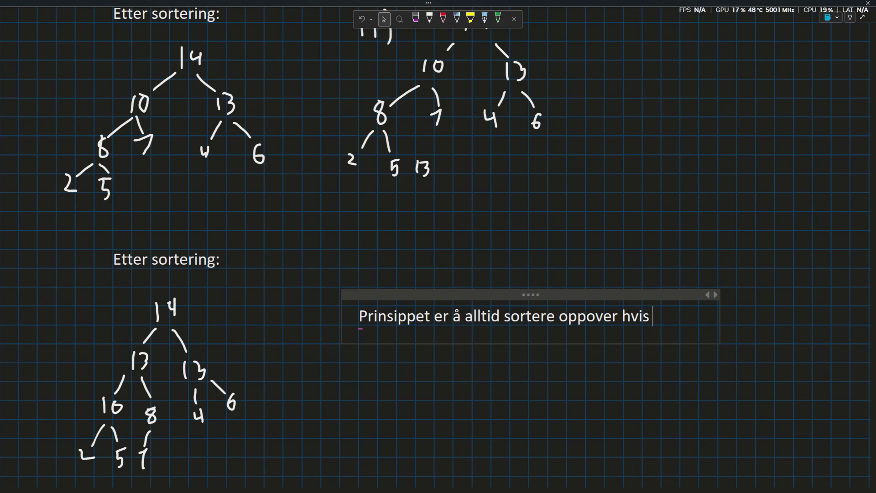
key(BackSpace)
key(BackSpace)
key(BackSpace)
key(BackSpace)
text(i makshaug si)
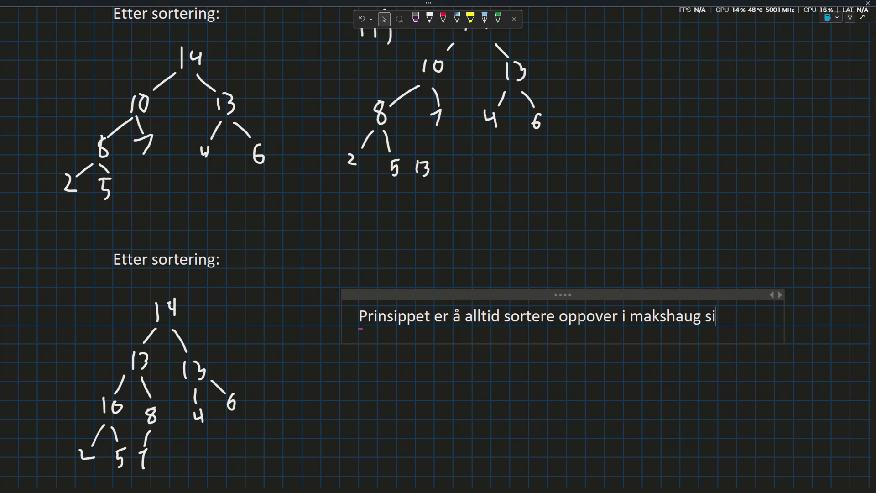
text(den ta)
text(let er)
key(BackSpace)
key(BackSpace)
key(BackSpace)
key(BackSpace)
key(BackSpace)
key(BackSpace)
key(BackSpace)
text(så lenge tallet er større en )
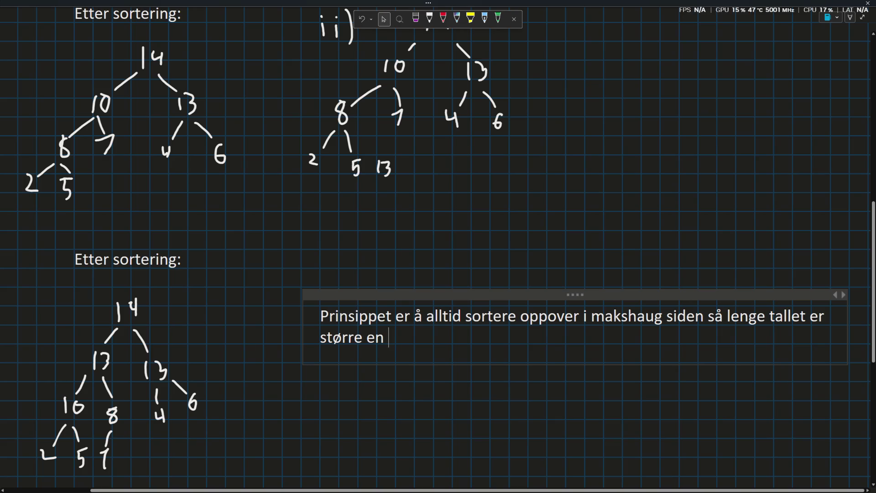
text(forelderen må de)
text( f)
key(BackSpace)
text(byttes på. Og da)
key(BackSpace)
text(et gjør man vved å)
Finish the sentence comparing with 7 (ved, siden, enn) and reopen the assignment PDF
key(BackSpace)
key(BackSpace)
key(BackSpace)
key(BackSpace)
key(BackSpace)
text(ed å)
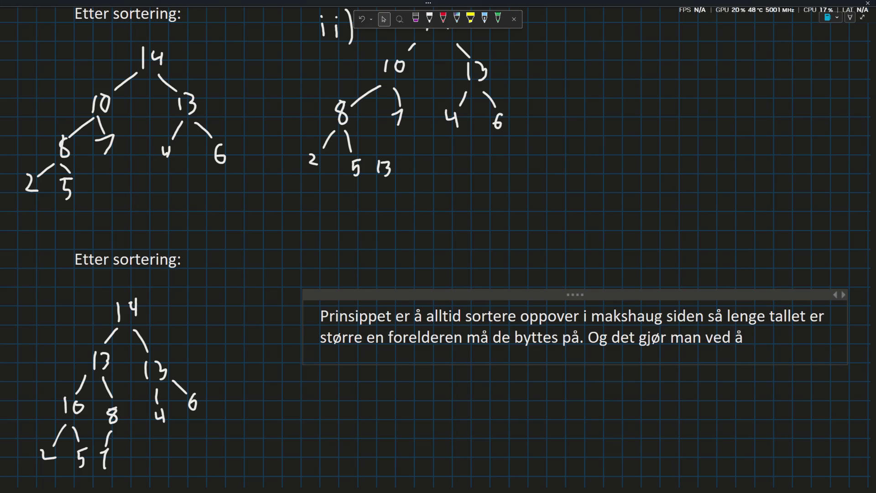
text( ta 13 compare to)
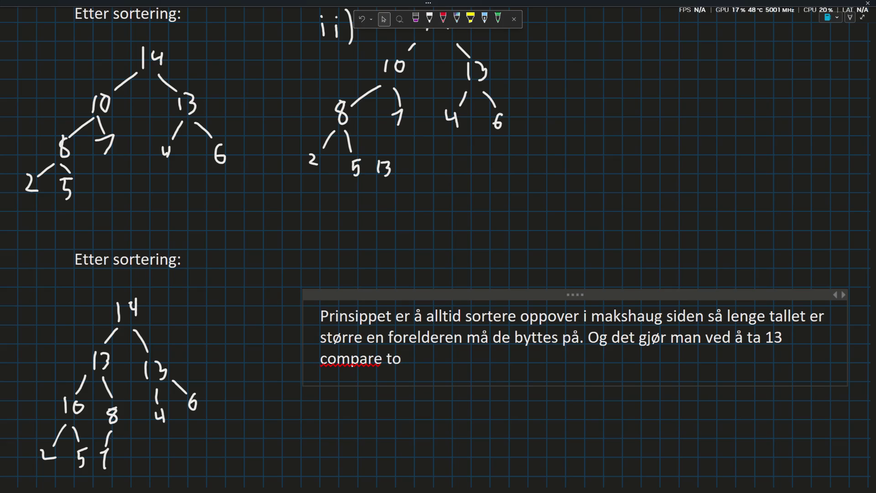
text( 8 sind)
key(BackSpace)
text(en 8 er større en 7 og)
key(BackSpace)
key(BackSpace)
key(BackSpace)
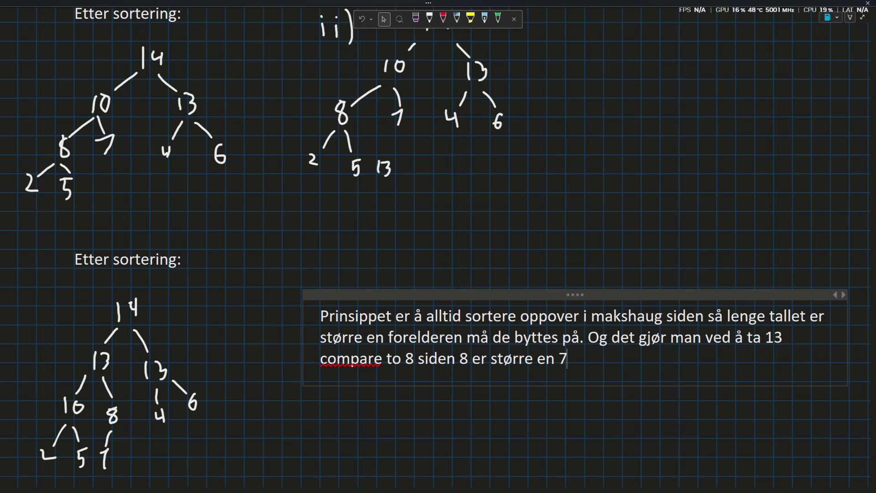
key(BackSpace)
key(BackSpace)
text(n 7 osv oppover)
key(alt+Tab)
key(alt+Tab)
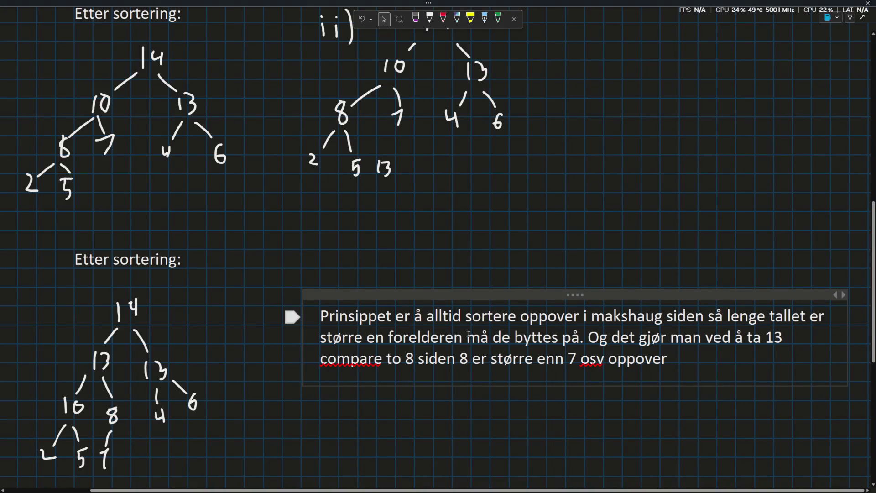
key(alt+Tab)
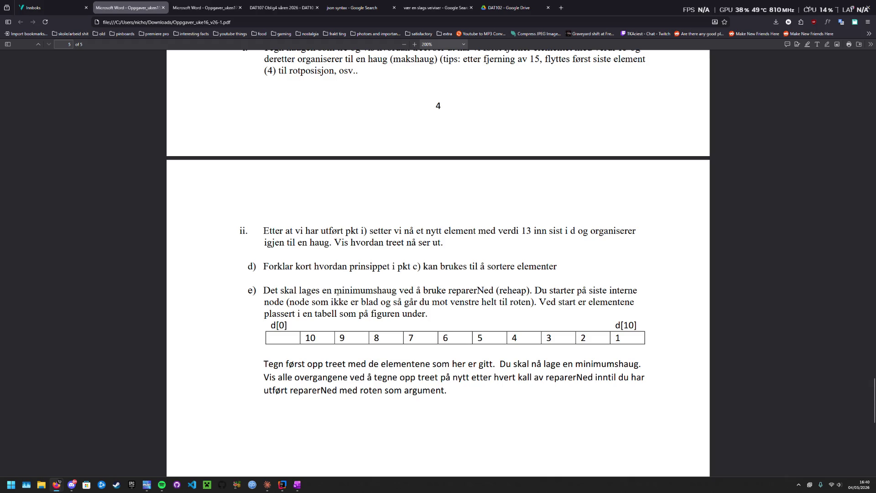
scroll(325, 281, down, 3)
scroll(326, 281, down, 3)
scroll(326, 280, up, 2)
scroll(326, 281, up, 2)
scroll(326, 281, up, 3)
click(61, 6)
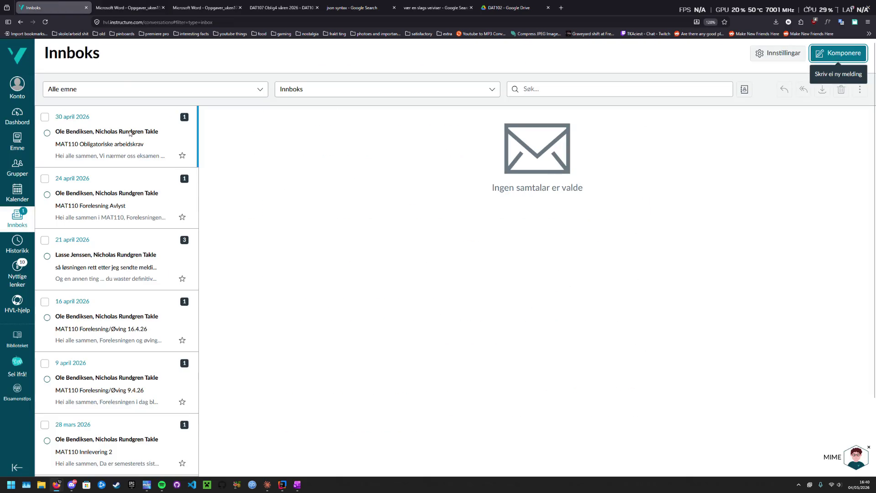
click(17, 219)
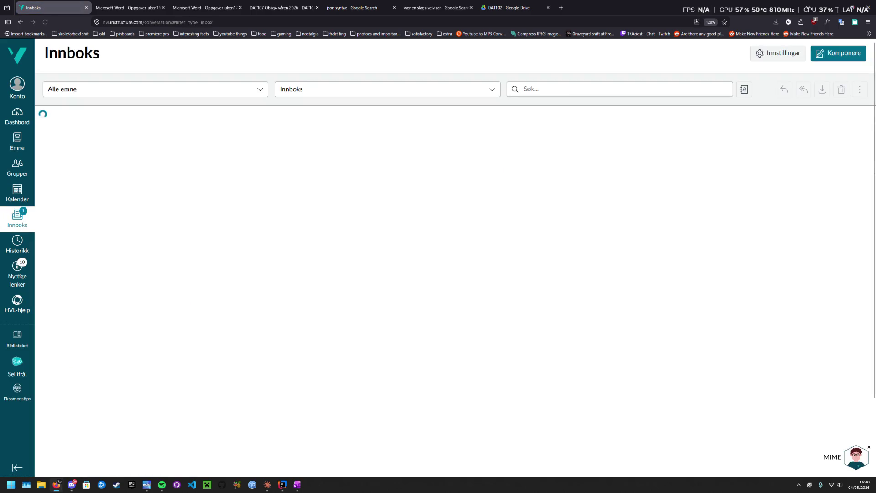
click(167, 3)
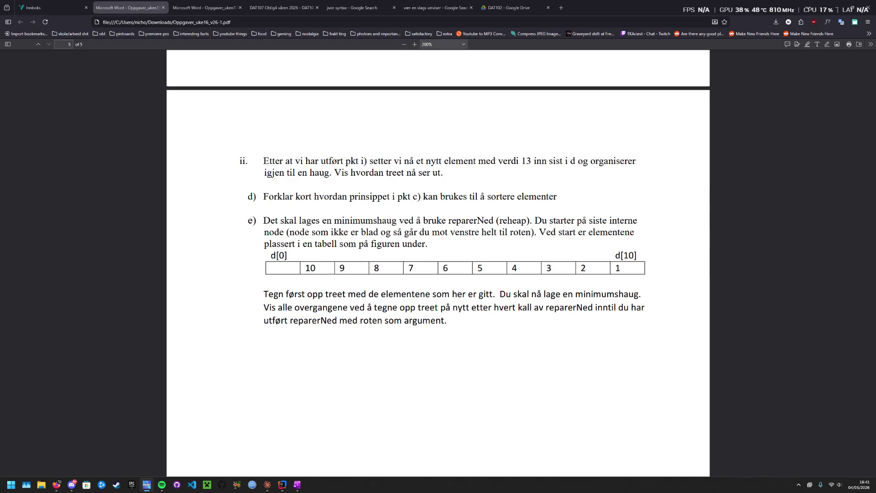
key(alt+Tab)
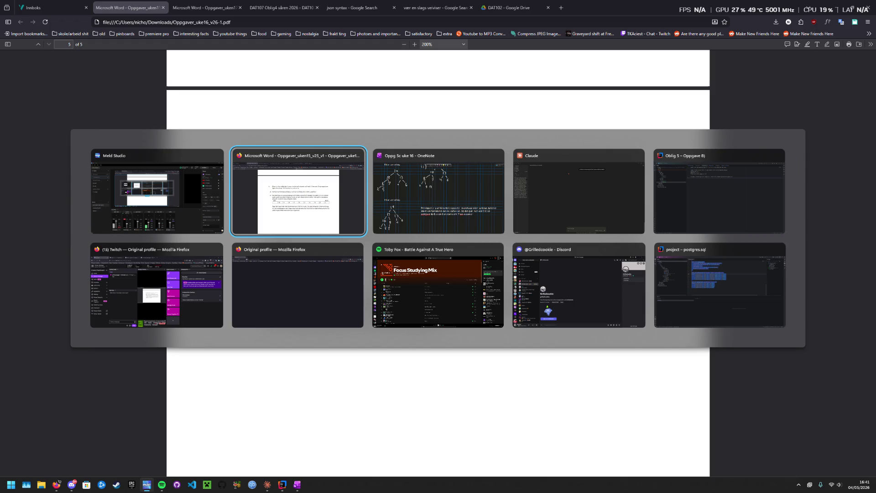
key(alt+Tab)
key(Tab)
key(alt+Tab)
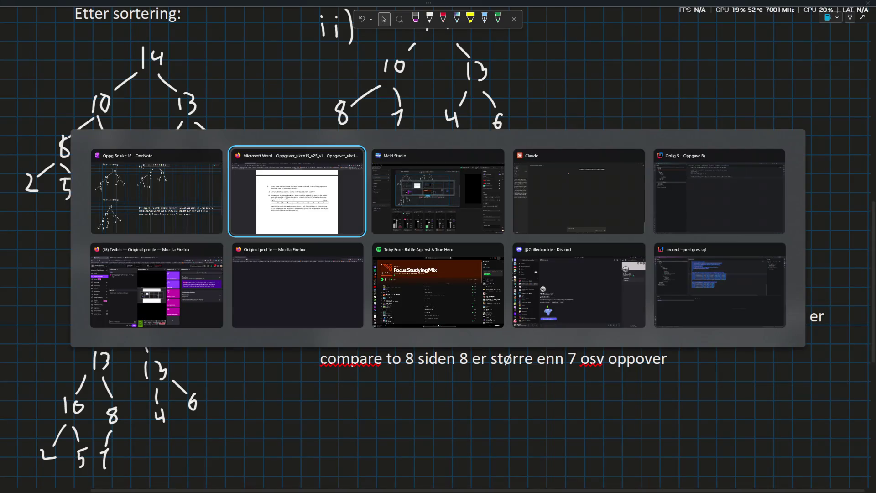
key(Tab)
key(Tab)
key(Tab)
key(Tab)
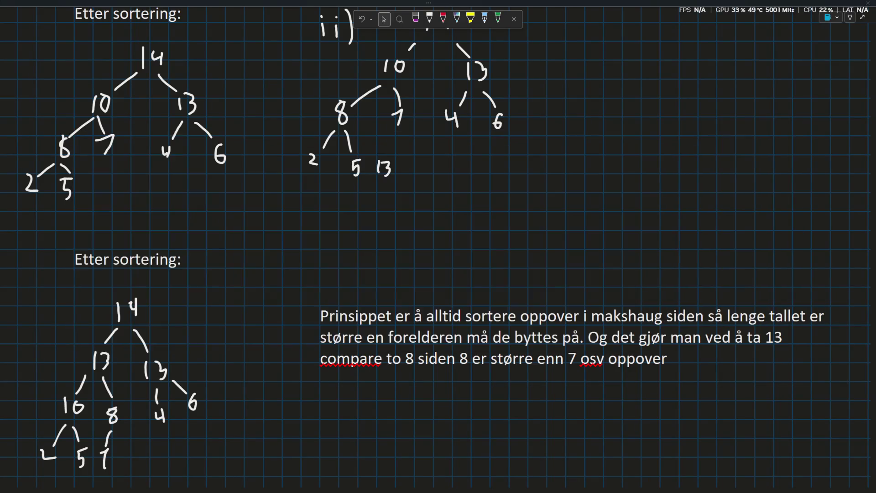
key(alt+Tab)
key(Tab)
key(Tab)
key(Tab)
key(Tab)
key(Tab)
key(Tab)
key(Tab)
key(Tab)
key(Tab)
key(Tab)
key(alt+Tab)
key(Tab)
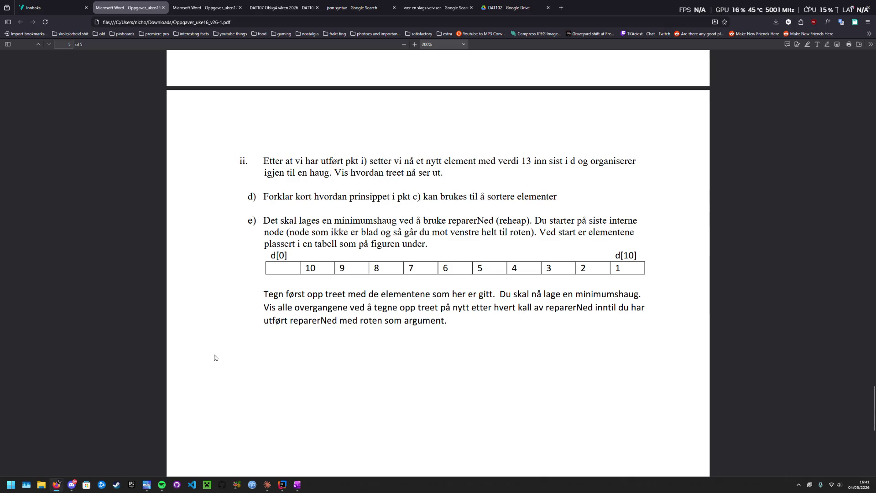
Copy the blank Oppg 1 page within the Oblig5 section and hide the notebook navigation
key(alt+Tab)
scroll(413, 19, down, 5)
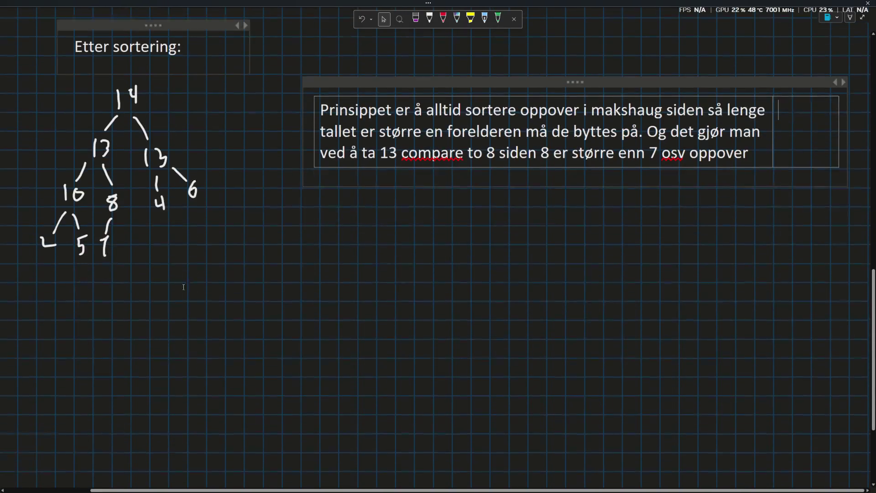
scroll(412, 19, down, 2)
scroll(413, 26, up, 5)
scroll(412, 25, up, 5)
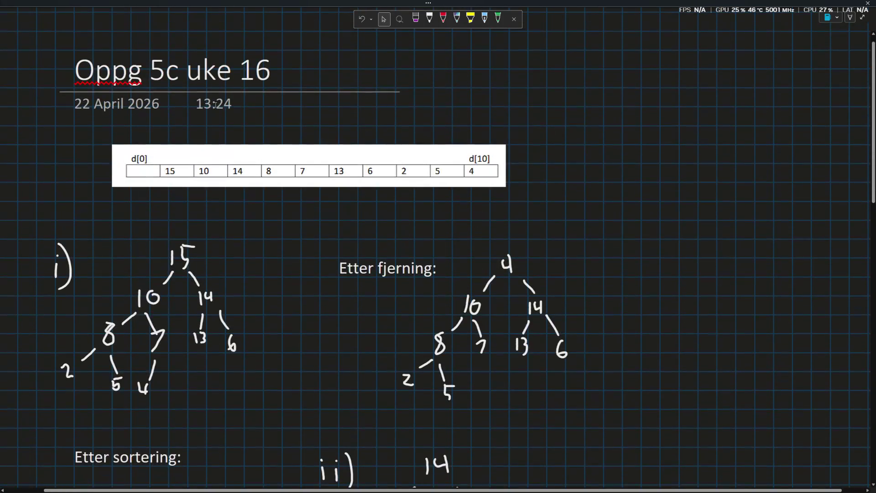
ctrl+scroll(194, 208, down, 1)
ctrl+scroll(195, 209, down, 2)
ctrl+scroll(195, 208, down, 1)
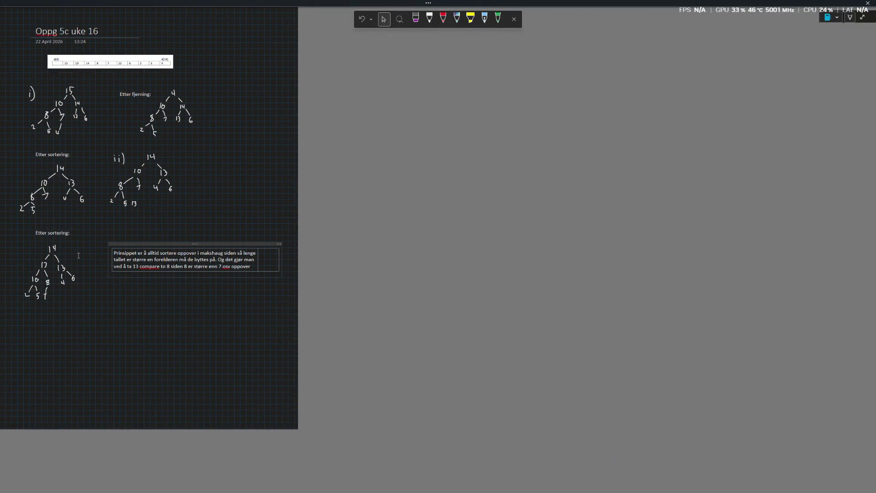
click(842, 20)
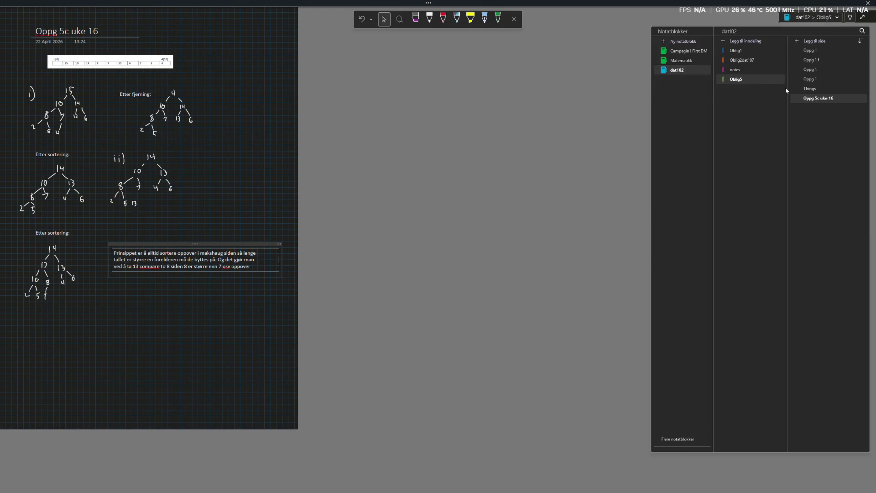
click(806, 80)
right_click(805, 82)
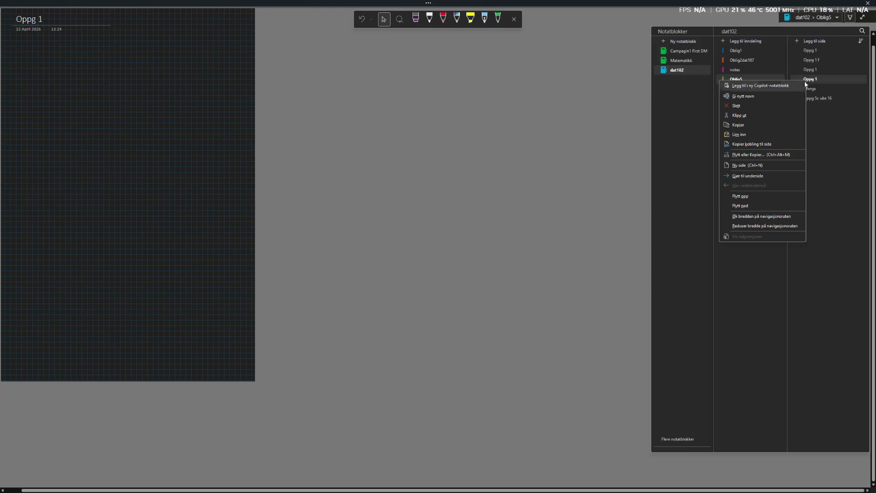
click(738, 124)
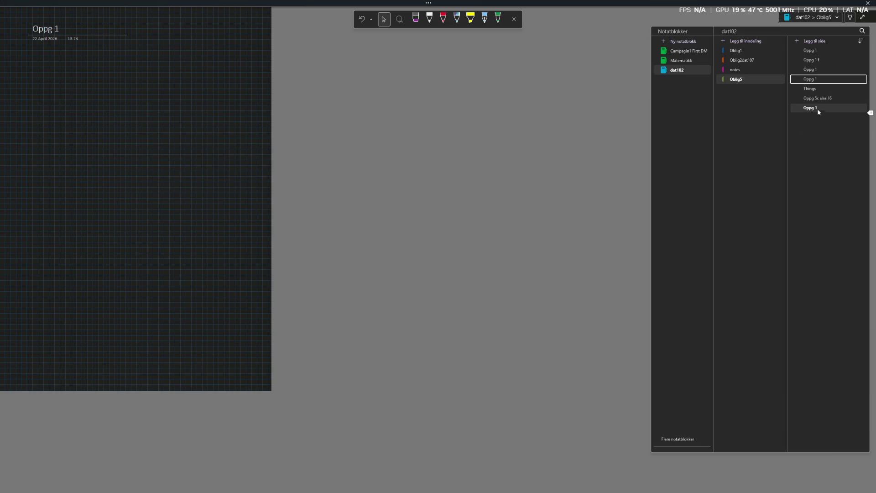
click(50, 31)
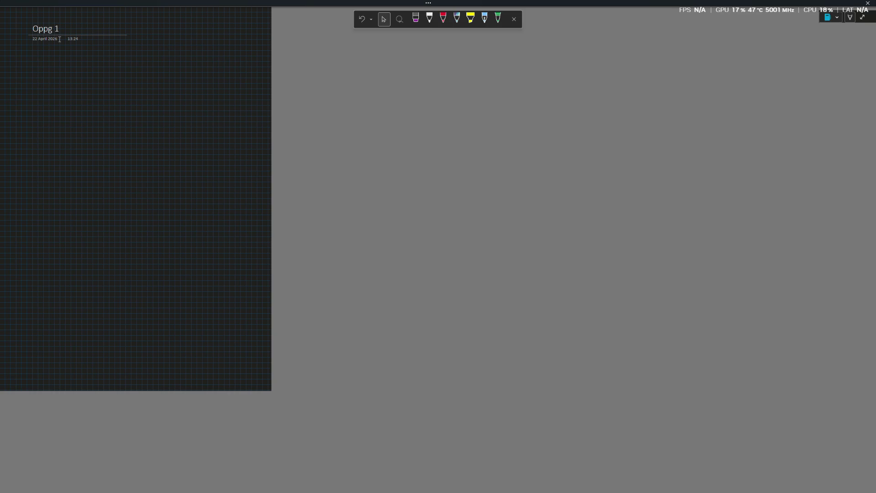
Retitle the page to 'Oppg 5e uke 16', checking task e in the assignment PDF
key(BackSpace)
text(d)
key(alt+Tab)
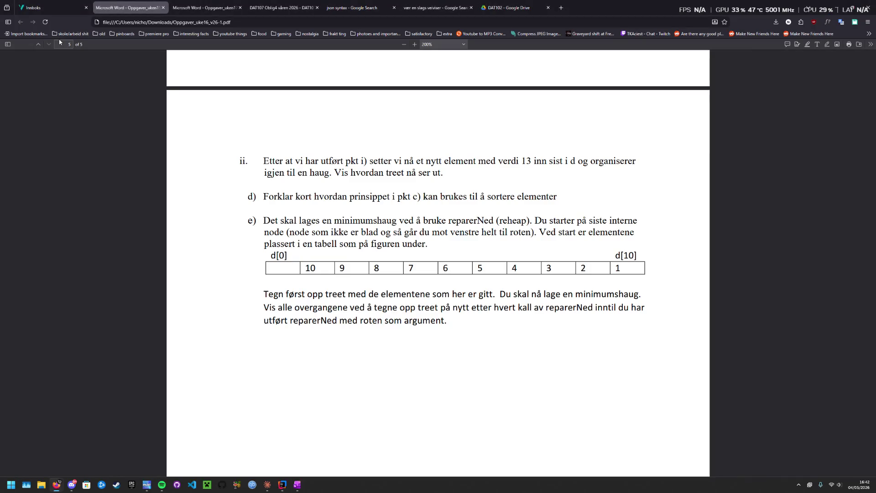
key(alt+Tab)
key(BackSpace)
text(e)
key(alt+Tab)
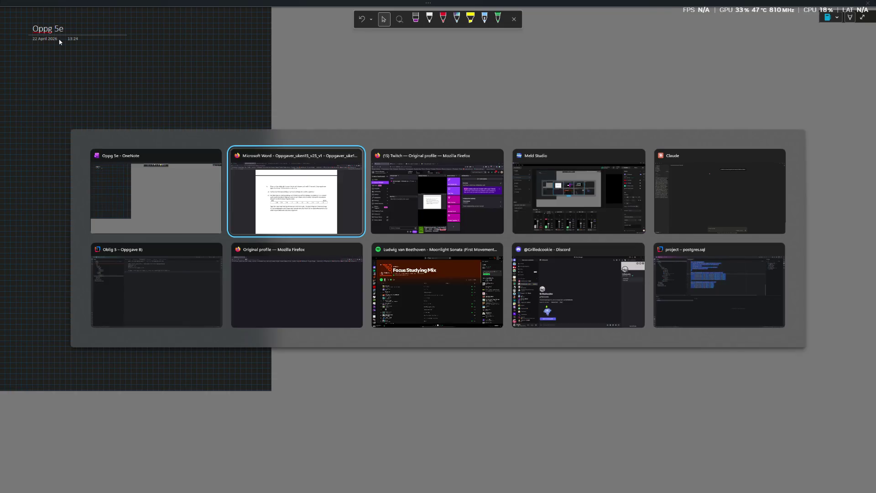
key(Tab)
key(Tab)
key(Tab)
key(Tab)
key(Tab)
key(Tab)
key(Tab)
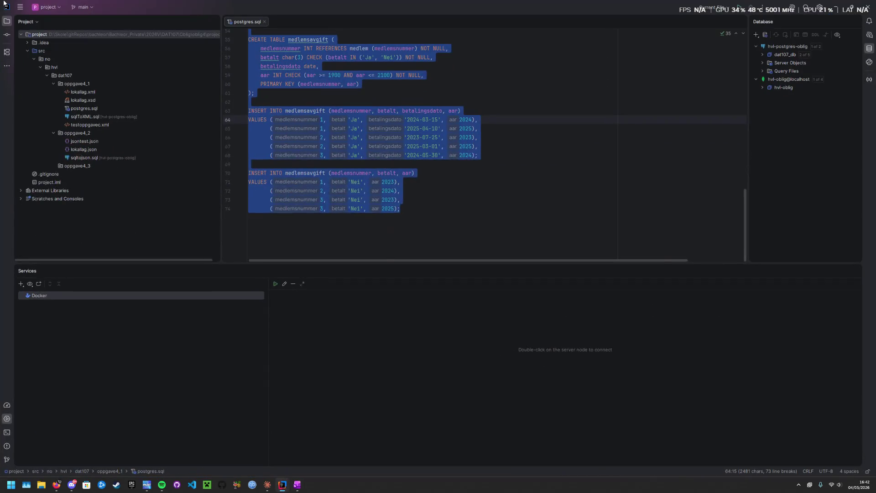
key(alt+Tab)
key(alt+Tab)
key(Tab)
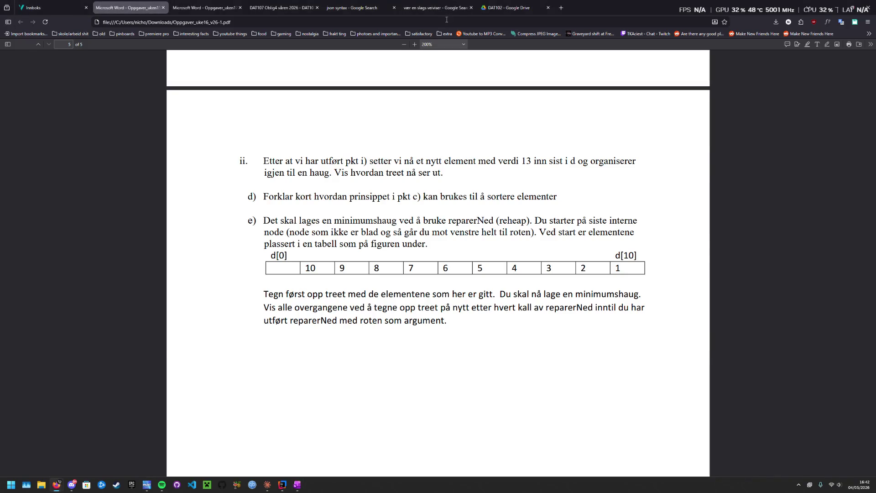
key(alt+Tab)
key(alt+Tab)
key(Tab)
key(Tab)
key(Tab)
key(Tab)
key(Tab)
key(Tab)
key(Tab)
key(Tab)
key(Tab)
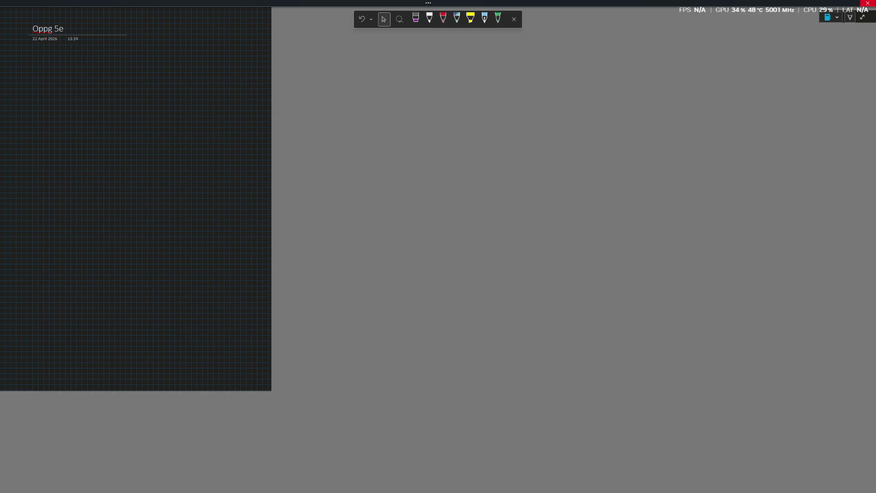
Glance at the notebook navigation and file screen, then return to the page canvas
click(832, 17)
click(683, 41)
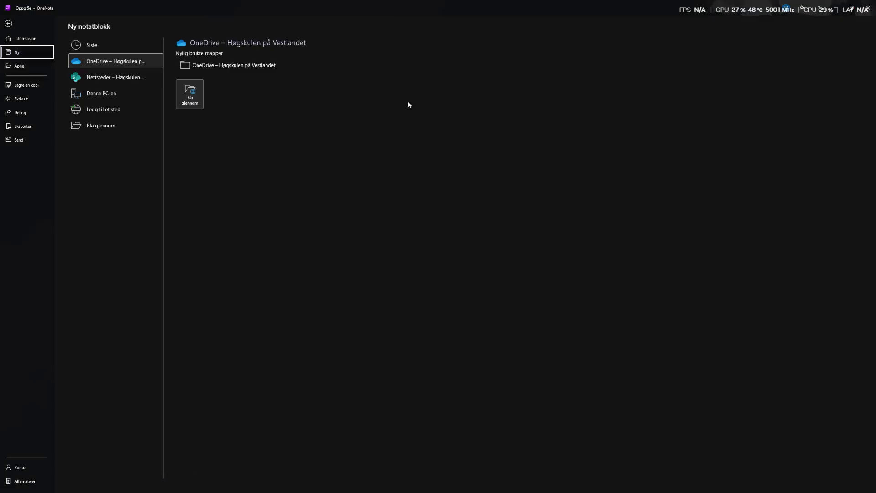
key(Escape)
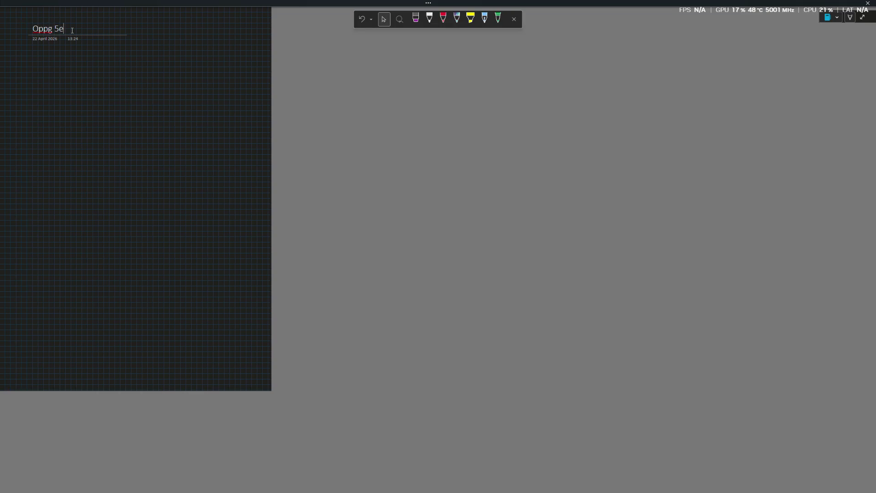
text(uke 16)
scroll(3, 135, up, 5)
scroll(157, 259, up, 3)
ctrl+scroll(89, 258, up, 3)
scroll(166, 313, up, 3)
scroll(167, 313, down, 3)
Snip the d[0]–d[10] array table from the PDF, paste it onto the page and shrink it to fit
key(alt+Tab)
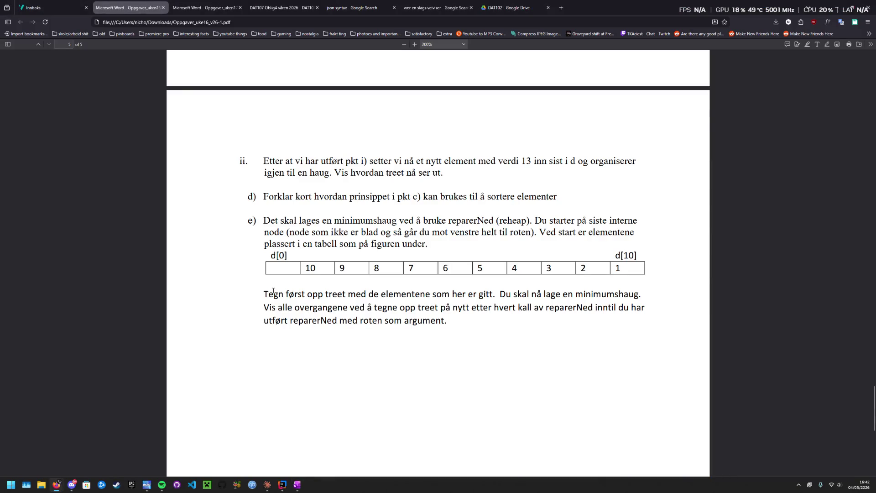
key(shift+super+s)
drag(252, 245, 675, 292)
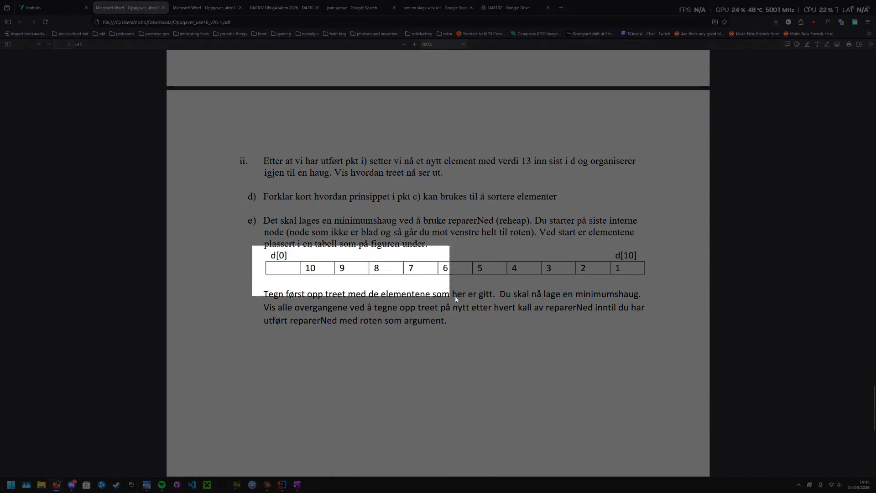
key(alt+Tab)
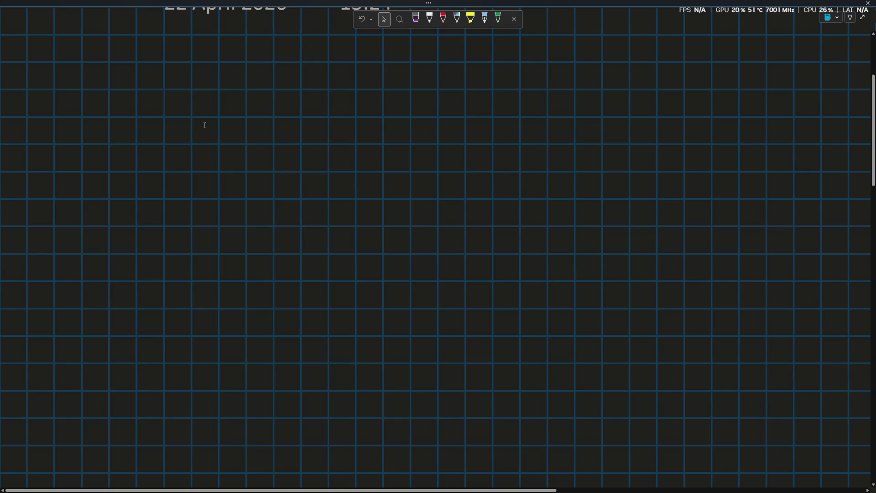
key(ctrl+v)
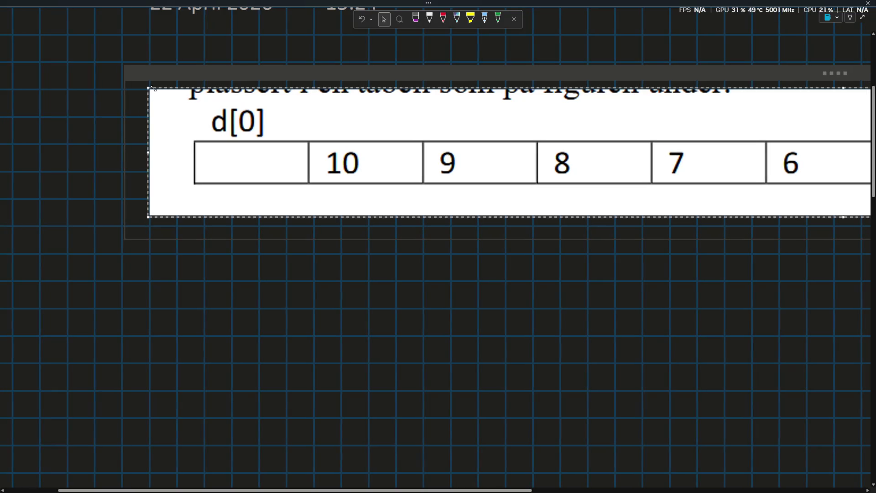
mouse_move(869, 216)
mouse_down()
mouse_move(707, 129)
mouse_move(606, 128)
mouse_up()
scroll(170, 176, up, 2)
scroll(171, 177, down, 3)
scroll(170, 176, down, 1)
mouse_move(605, 58)
mouse_down()
mouse_move(768, 73)
mouse_move(633, 62)
mouse_up()
Add a 'Før:' text label below the table and pick the white pen
click(430, 19)
key(Escape)
click(149, 135)
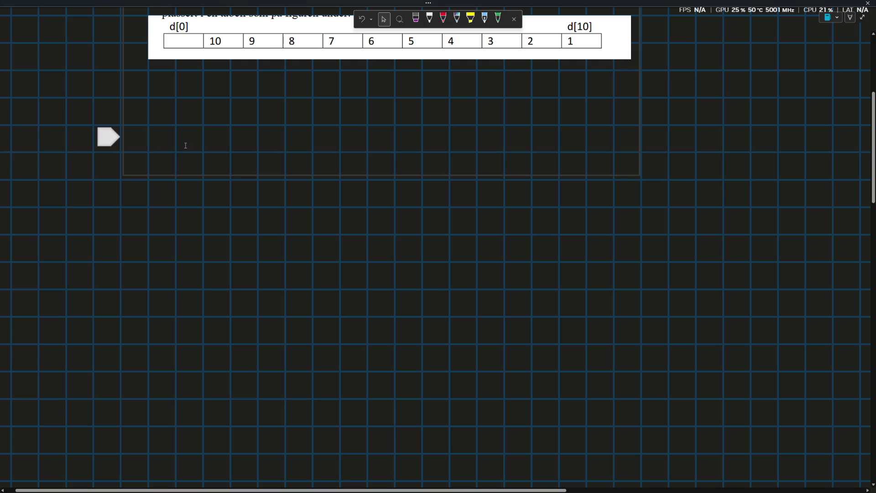
text(før;)
key(BackSpace)
text(:)
click(429, 19)
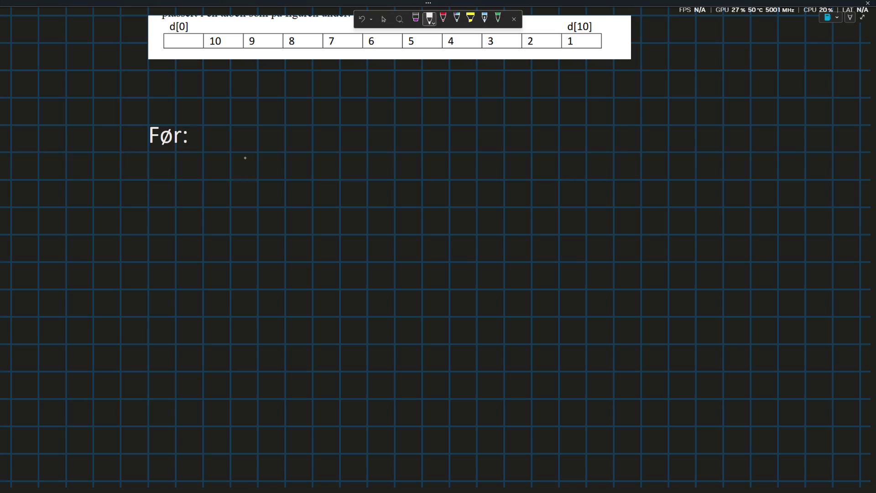
Hand-draw the starting heap 10; 9, 8; 7, 6, 5, 4; 3, 2, 1, then check the PDF
mouse_move(256, 154)
mouse_down()
mouse_move(255, 176)
mouse_move(275, 161)
mouse_move(199, 221)
mouse_up()
drag(276, 186, 301, 218)
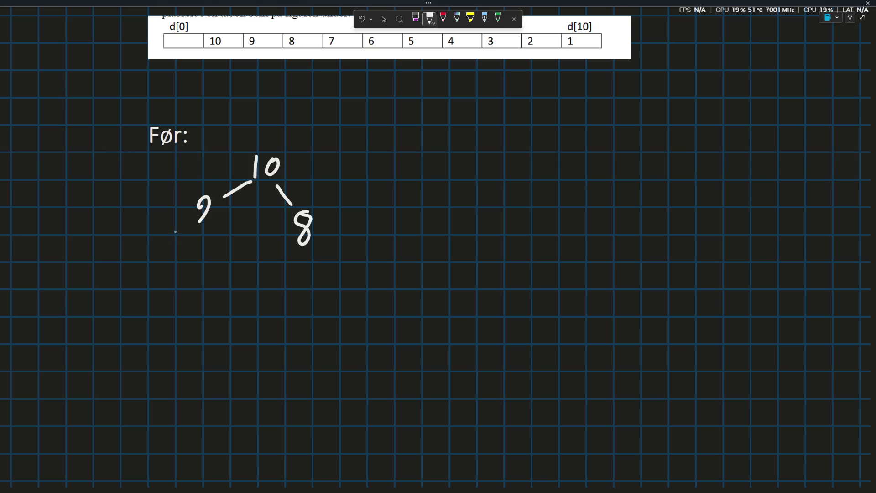
mouse_move(182, 223)
mouse_down()
mouse_move(132, 258)
mouse_move(141, 236)
mouse_move(203, 260)
mouse_up()
drag(203, 272, 198, 283)
drag(293, 281, 281, 299)
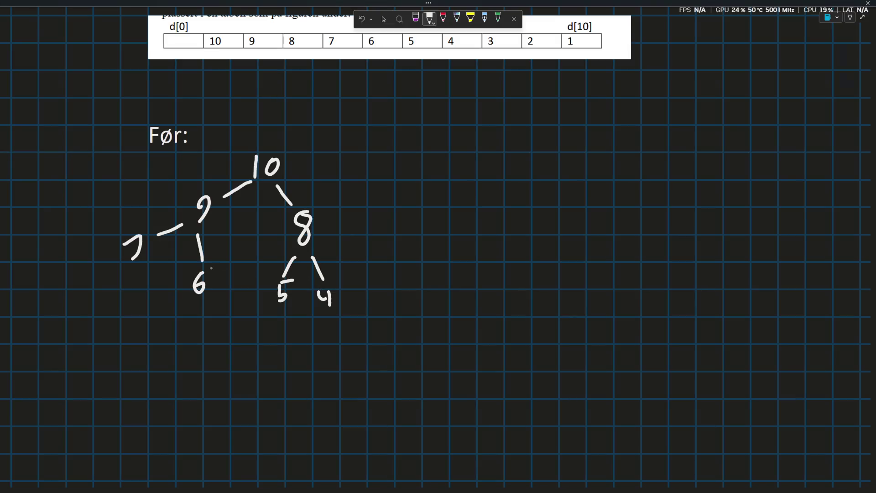
mouse_move(118, 272)
mouse_down()
mouse_move(83, 290)
mouse_move(68, 317)
mouse_up()
drag(132, 281, 136, 335)
drag(197, 305, 180, 345)
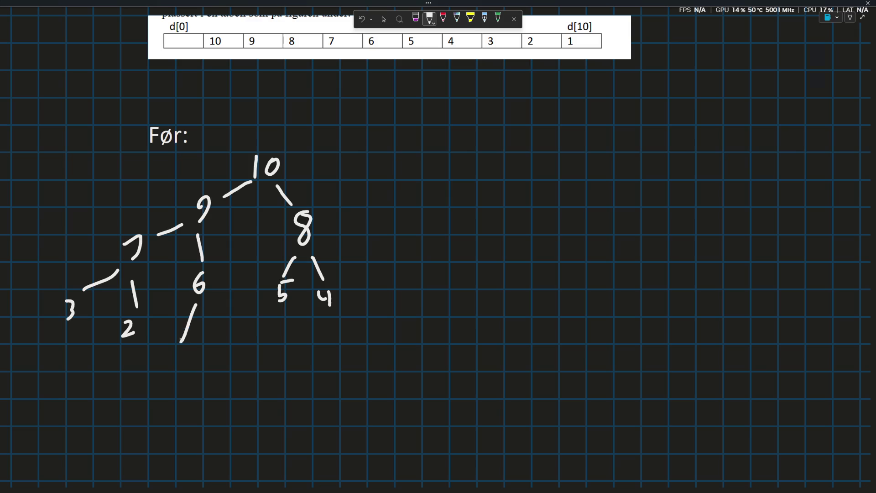
mouse_move(203, 311)
mouse_down()
mouse_move(187, 317)
mouse_move(178, 337)
mouse_up()
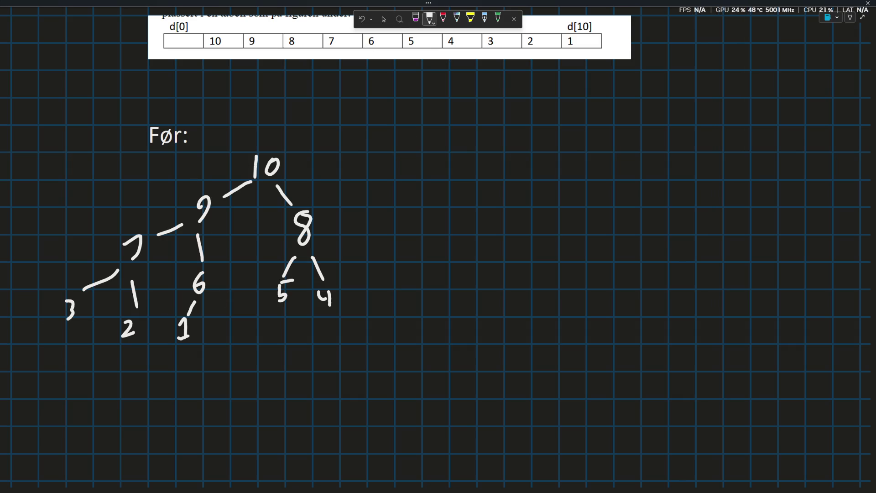
key(Escape)
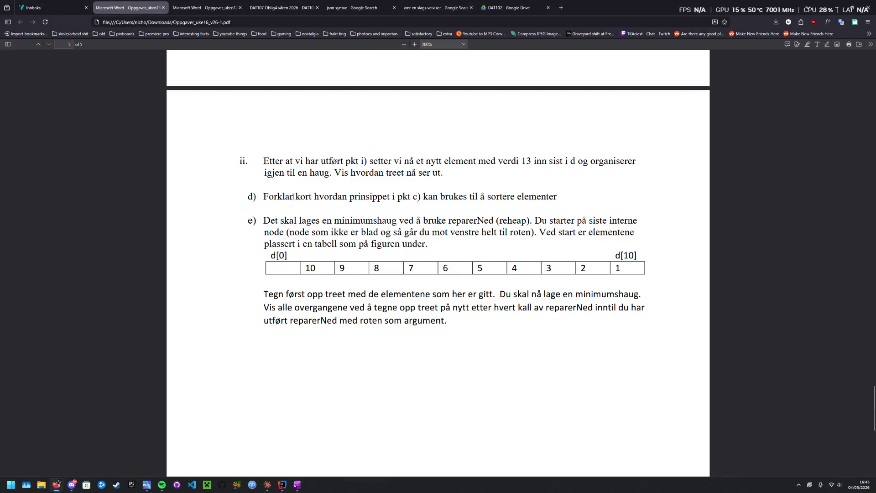
key(alt+Tab)
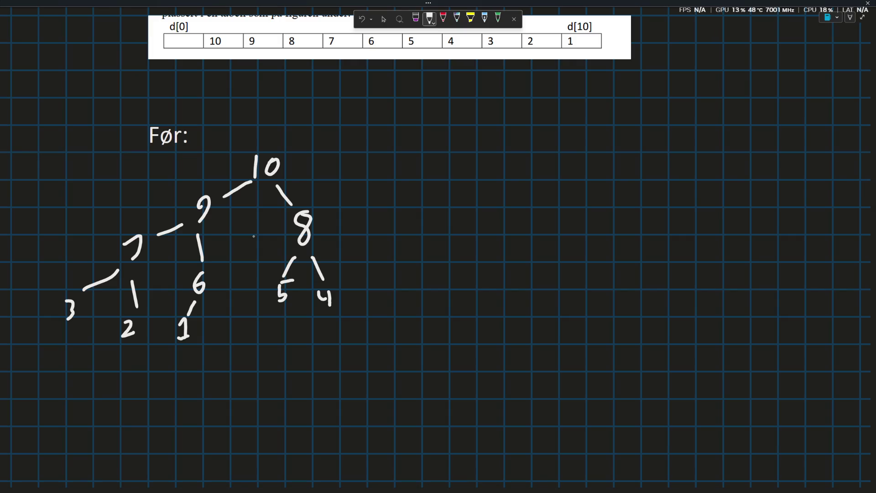
key(alt+Tab)
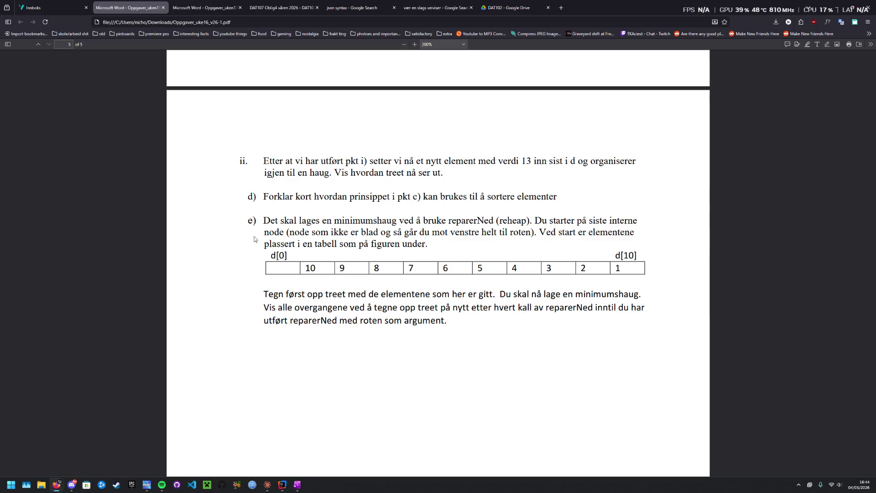
key(alt+Tab)
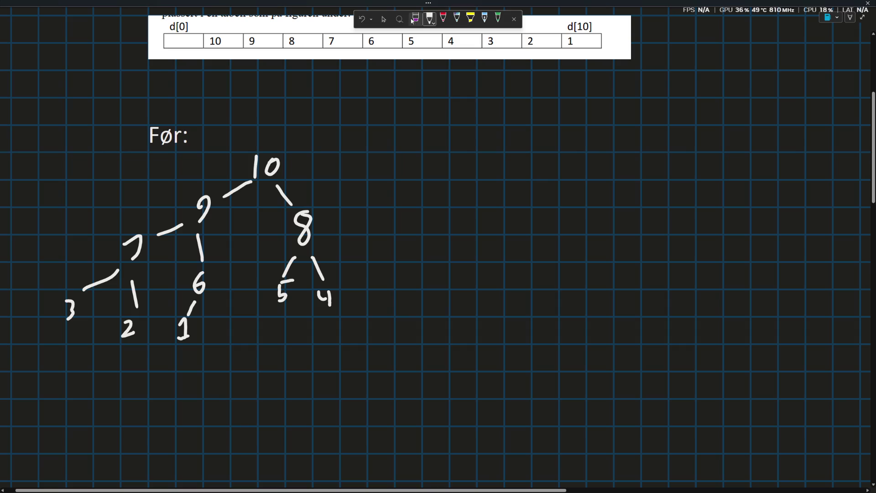
Type a 'Steg 1:' heading right of the Før: tree, position it, and glance at the PDF
click(384, 19)
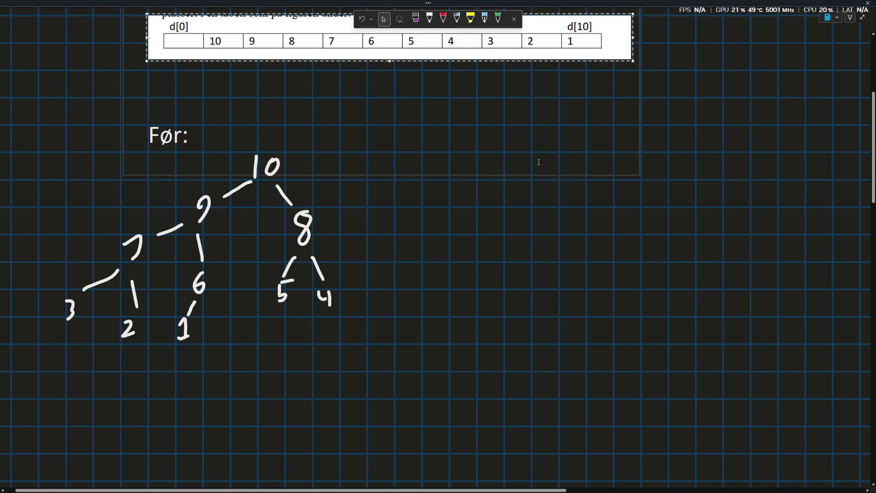
click(654, 182)
text(Steg 1)
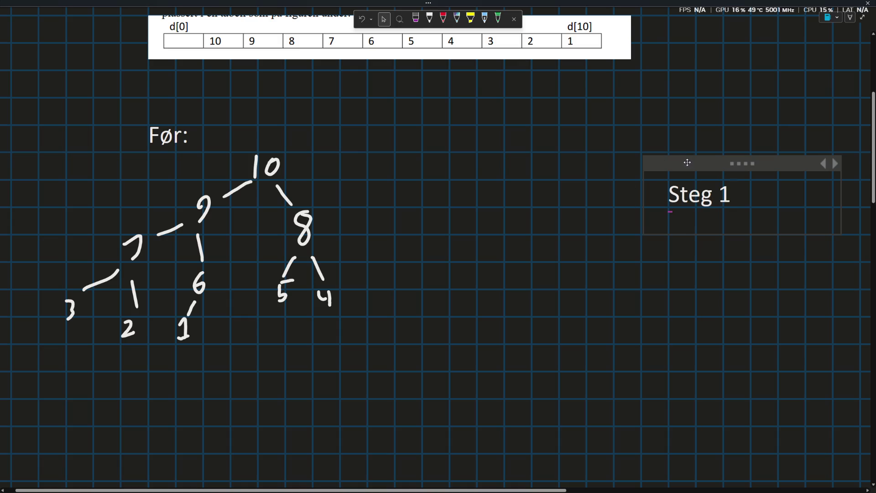
drag(666, 161, 585, 106)
click(648, 141)
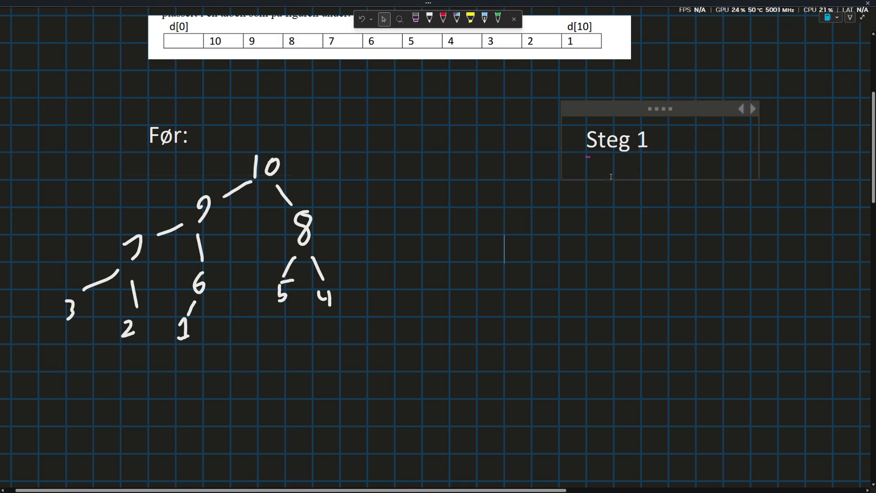
text(:)
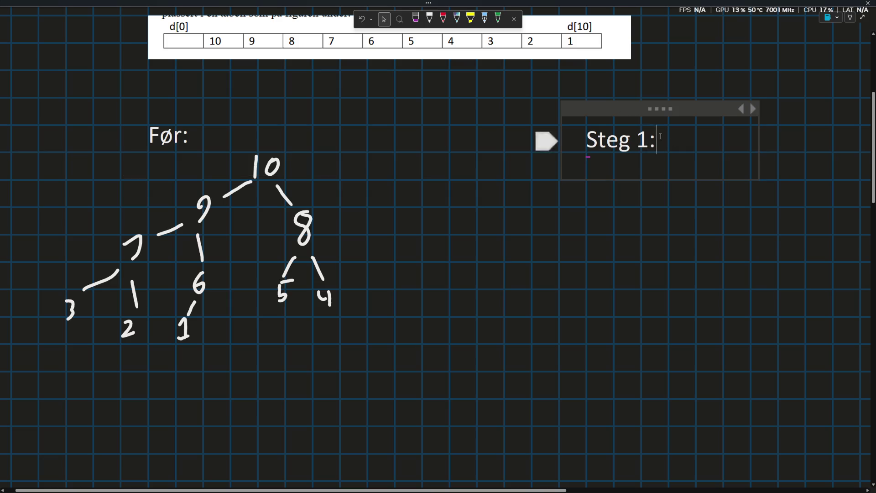
click(429, 18)
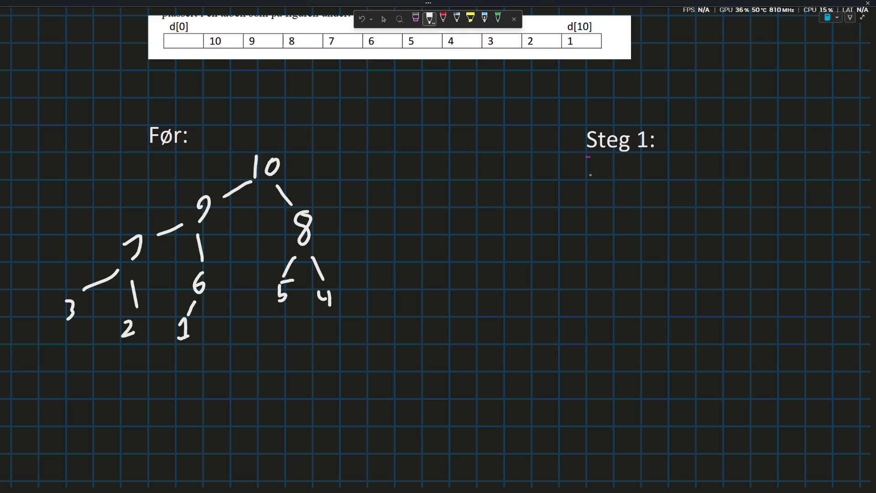
key(Escape)
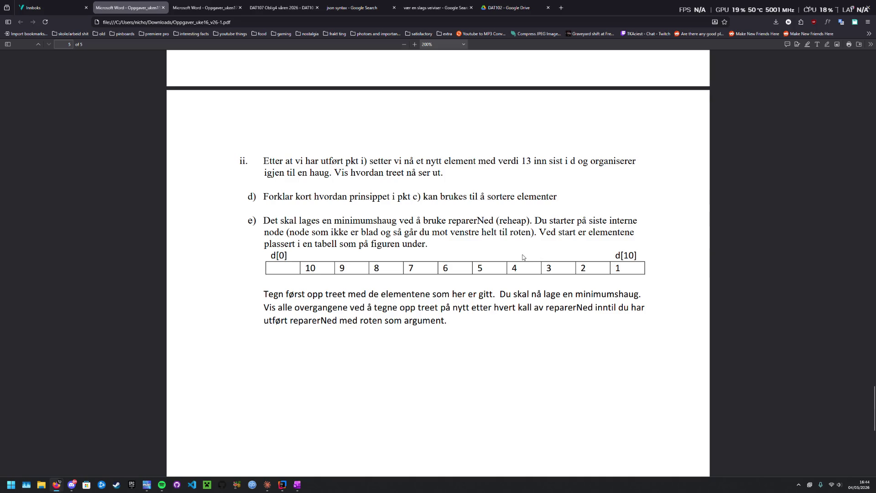
key(alt+Tab)
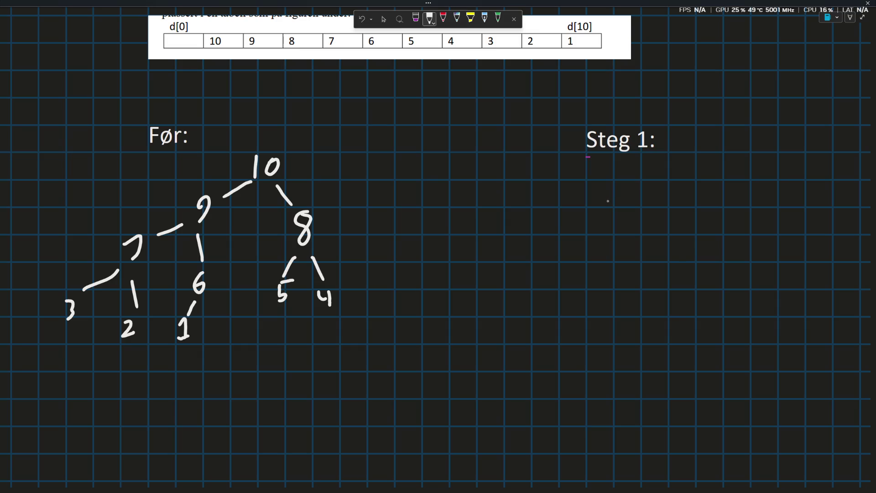
Ink '8<9 =)' and a small tree of 8 over 9 and 10 under Steg 1
mouse_move(608, 203)
mouse_down()
mouse_move(599, 224)
mouse_move(608, 204)
mouse_move(631, 203)
mouse_move(629, 220)
mouse_move(653, 207)
mouse_move(646, 224)
mouse_up()
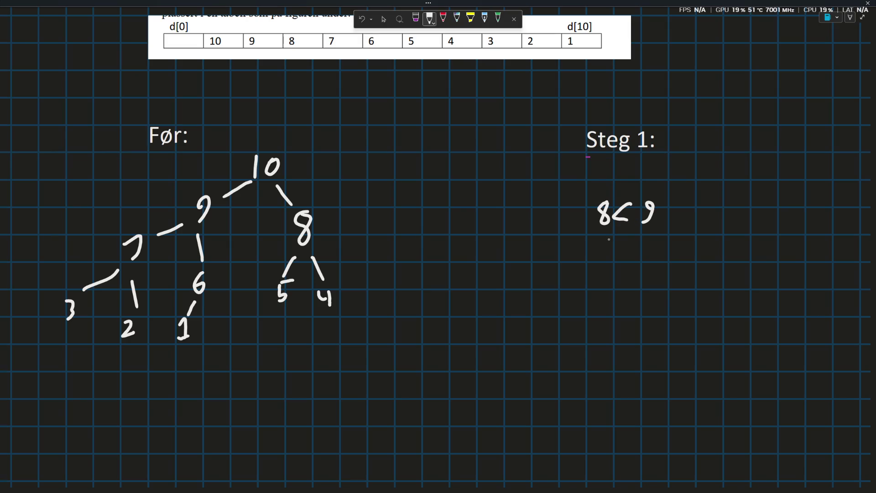
mouse_move(662, 210)
mouse_down()
mouse_move(678, 210)
mouse_move(676, 231)
mouse_up()
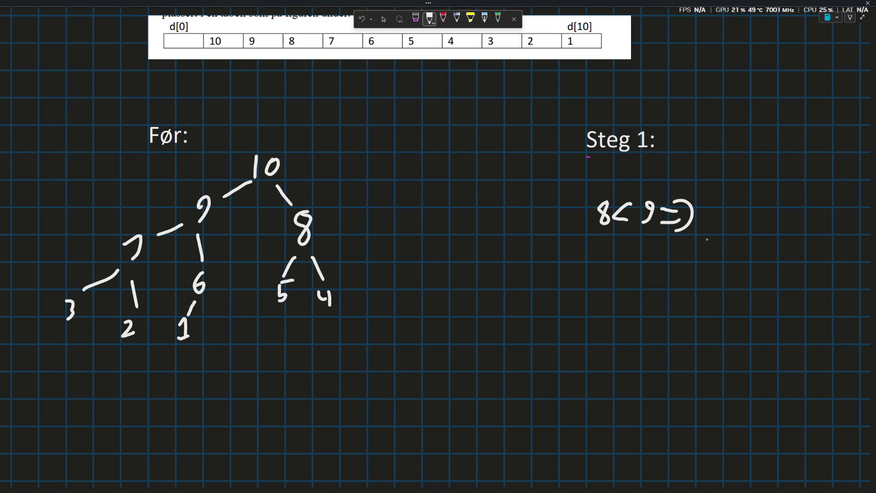
drag(730, 248, 726, 245)
scroll(705, 233, down, 2)
drag(709, 207, 668, 250)
mouse_move(727, 214)
mouse_down()
mouse_move(745, 242)
mouse_move(740, 265)
mouse_move(752, 249)
mouse_up()
drag(668, 294, 676, 295)
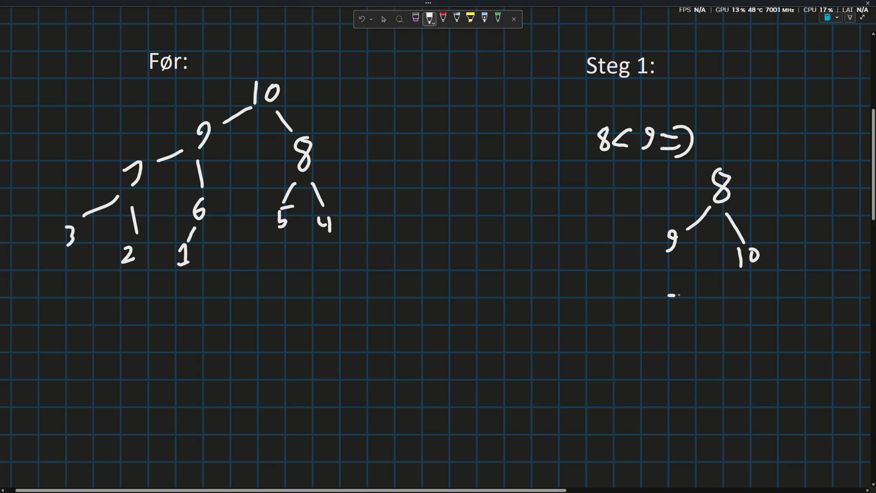
Undo the stray dash and add the typed note 'Samme som sist' below the Steg 1 tree
key(Escape)
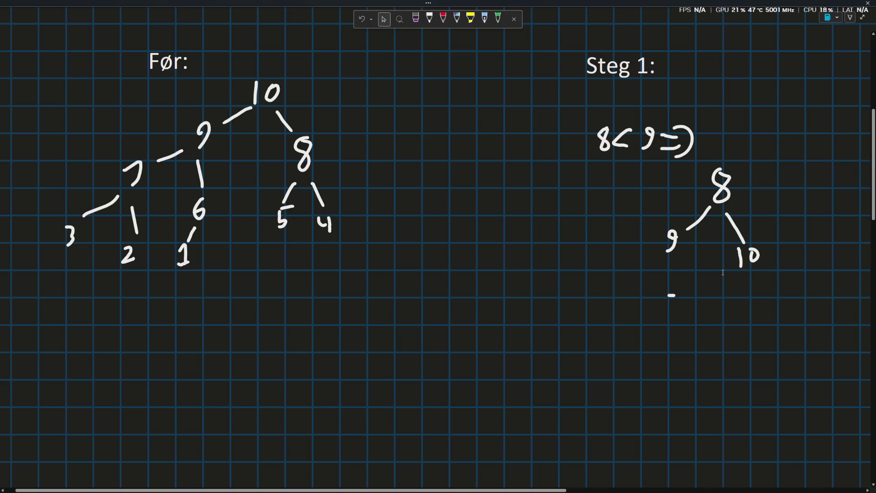
key(ctrl+z)
click(688, 279)
text(samme)
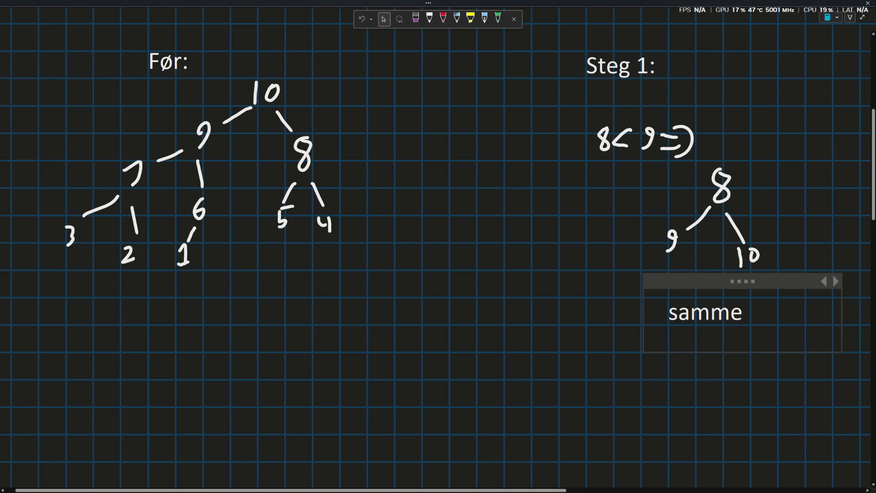
text( som sisr)
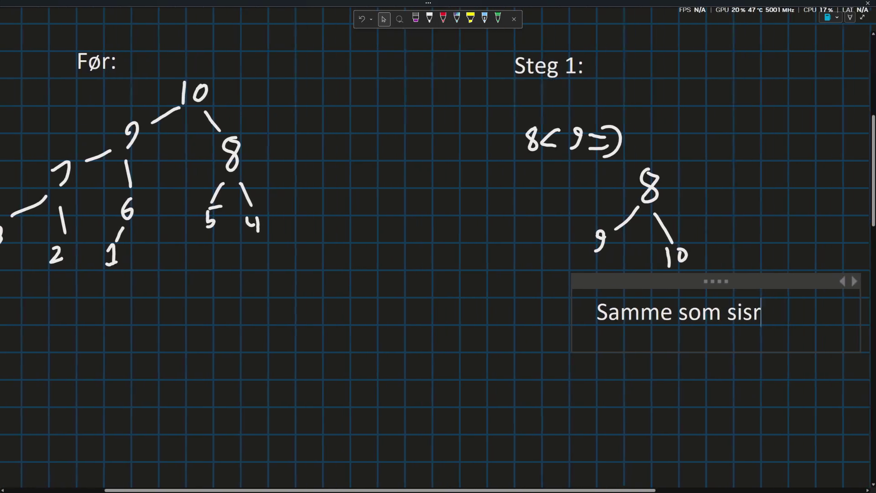
key(BackSpace)
text(t)
click(597, 241)
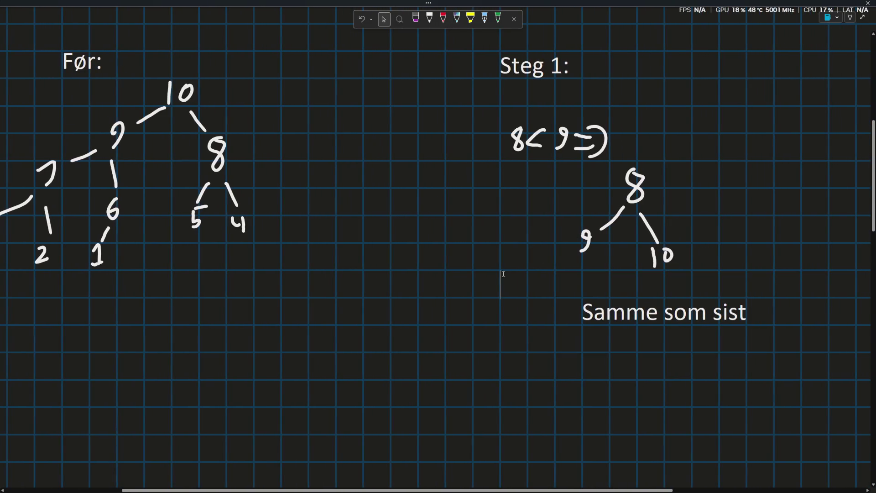
scroll(434, 273, up, 3)
scroll(434, 273, down, 5)
scroll(435, 273, down, 2)
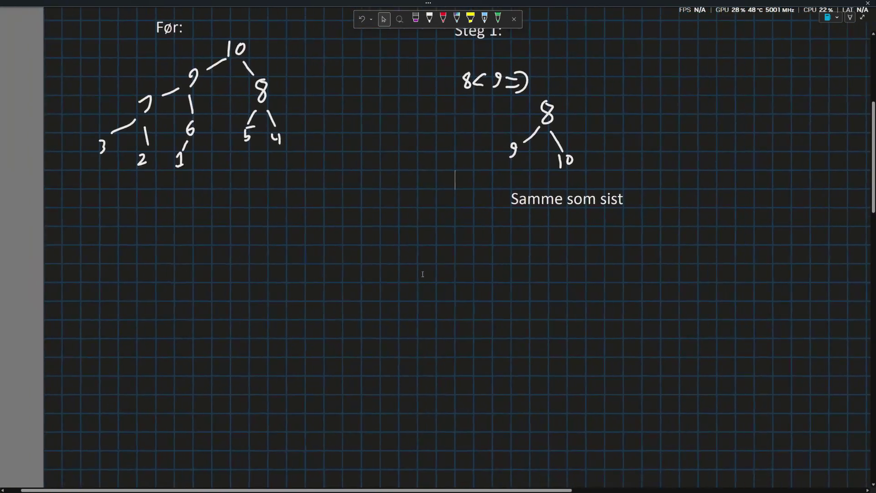
scroll(434, 273, up, 3)
Add a typed 'Steg 2:' heading to the right of Steg 1, lined up with it
click(429, 19)
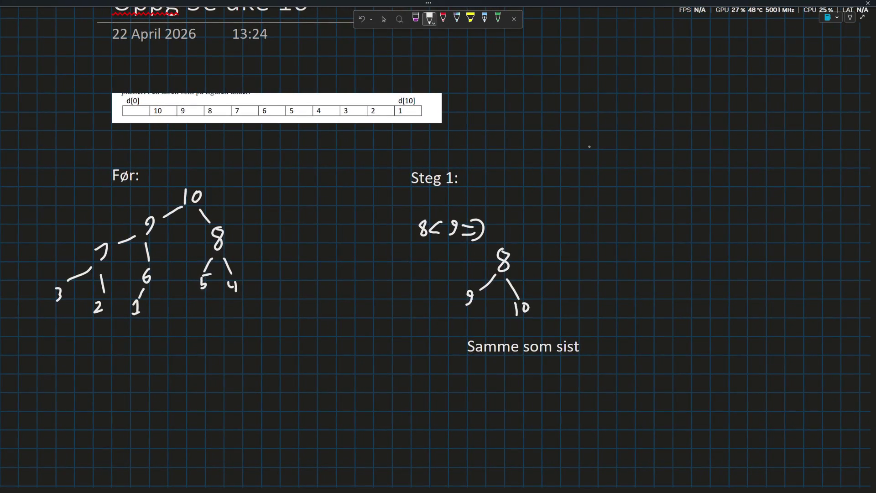
click(383, 19)
click(620, 182)
text(Steg 2:)
drag(630, 176, 631, 158)
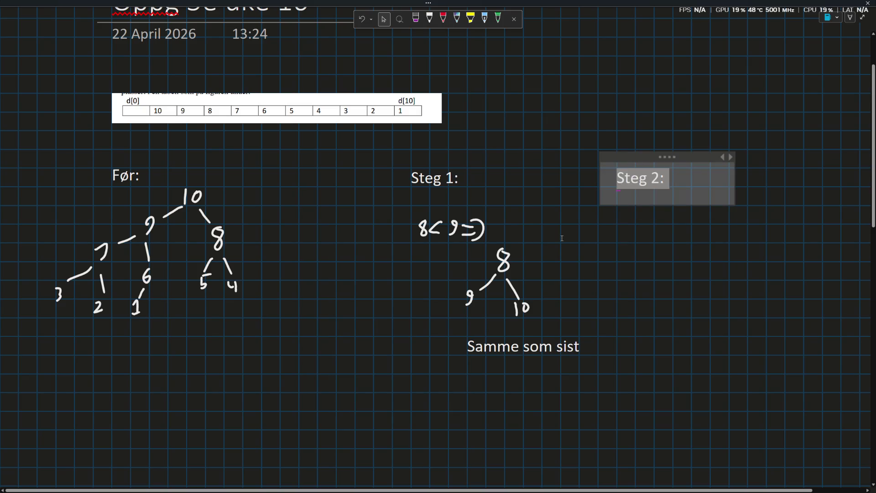
click(578, 243)
Write the comparison '4<5 =)' in white ink under Steg 2:
click(429, 18)
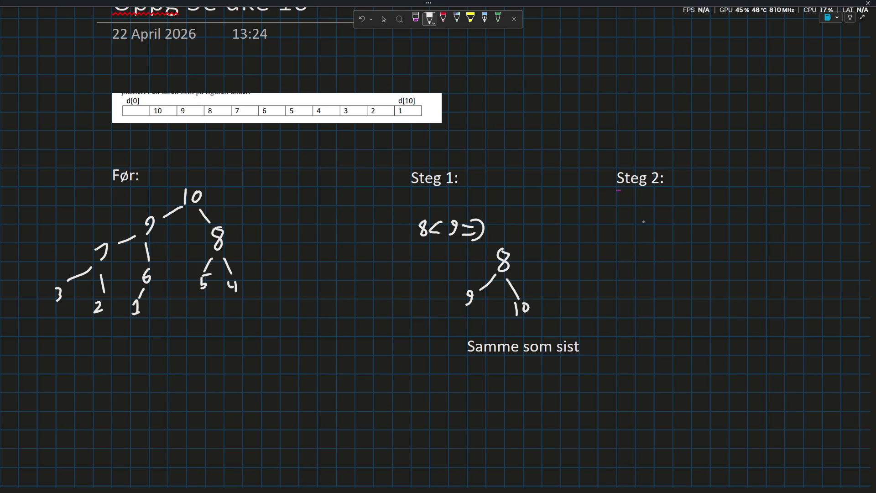
drag(633, 213, 633, 229)
mouse_move(628, 209)
mouse_down()
mouse_move(635, 219)
mouse_move(654, 211)
mouse_move(662, 228)
mouse_up()
drag(666, 206, 705, 212)
drag(698, 204, 703, 228)
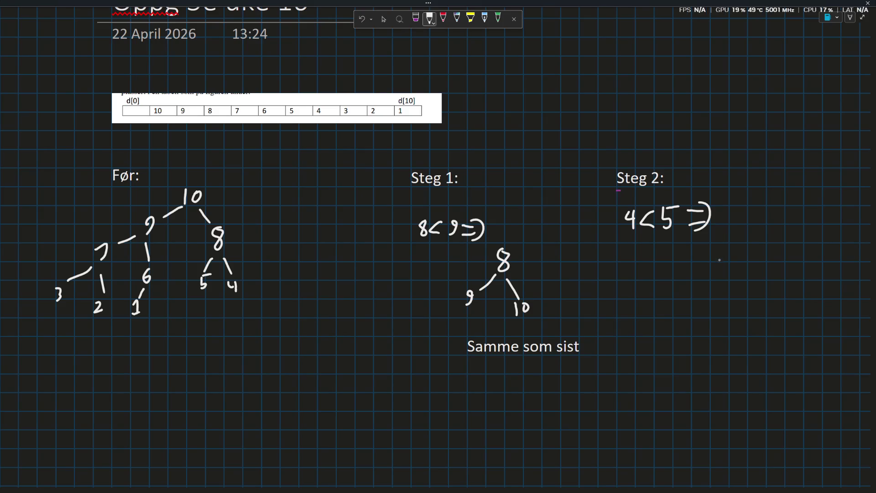
Write the root 4 of the Steg 2 tree and draw its right branch
drag(724, 251, 724, 272)
drag(716, 253, 724, 264)
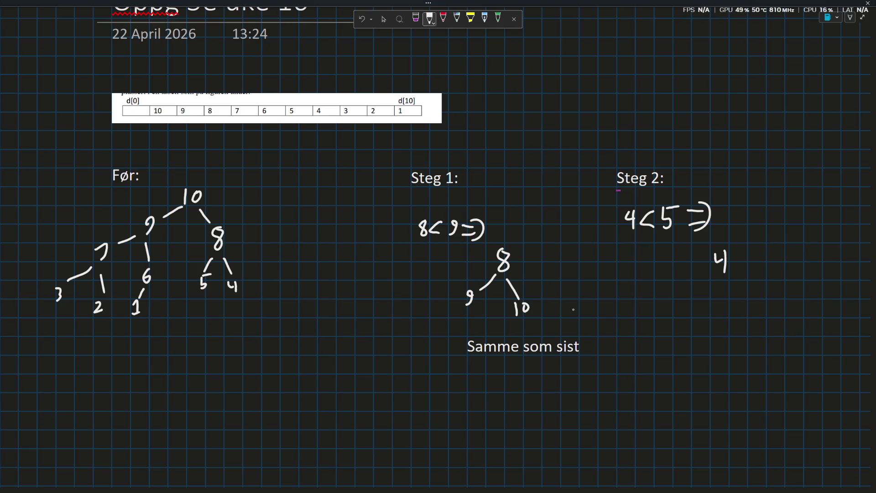
mouse_move(734, 274)
mouse_down()
mouse_move(758, 296)
mouse_move(774, 351)
mouse_move(785, 338)
mouse_move(752, 338)
mouse_move(751, 360)
mouse_move(755, 344)
mouse_up()
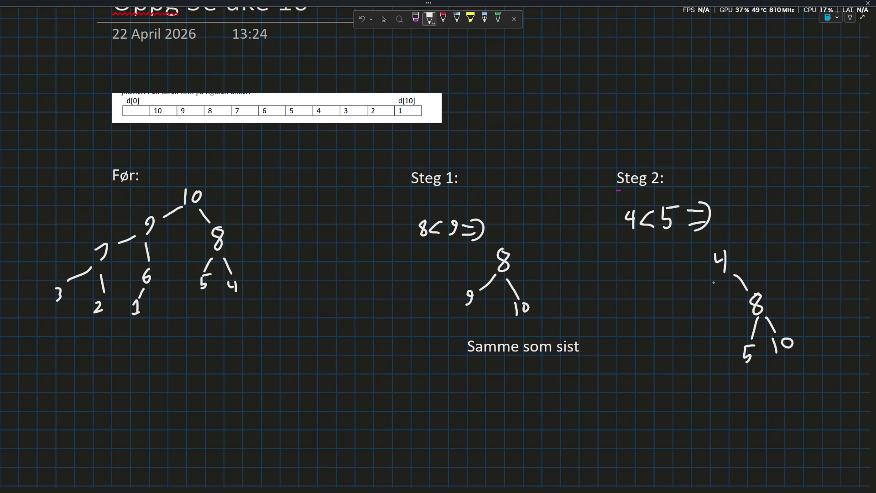
scroll(749, 272, down, 2)
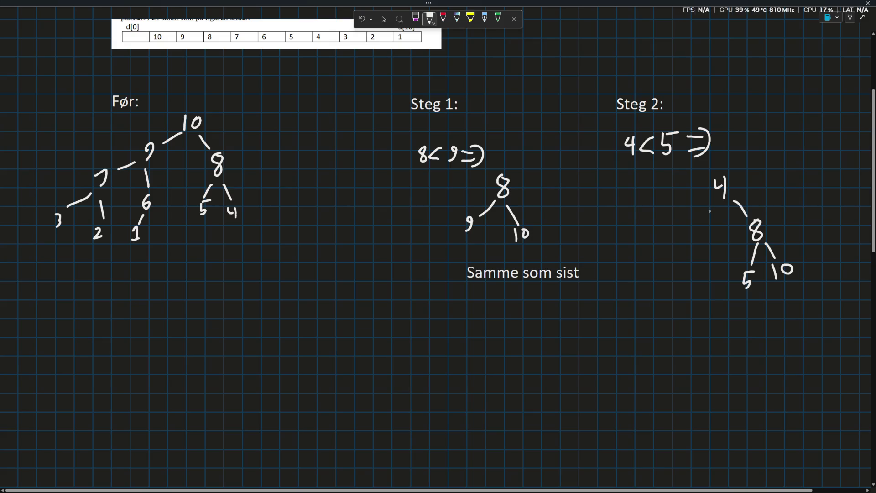
Draw the 4's left subtree: 9 over 7 (with 3 and 2) and 6 (with 1)
drag(711, 204, 697, 222)
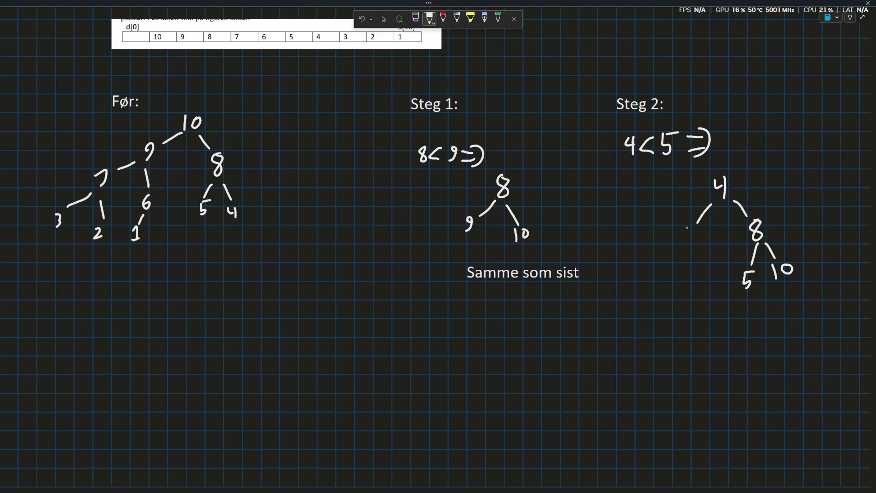
drag(695, 227, 655, 275)
mouse_move(692, 252)
mouse_down()
mouse_move(694, 293)
mouse_move(634, 297)
mouse_move(606, 319)
mouse_up()
mouse_move(657, 288)
mouse_down()
mouse_move(661, 324)
mouse_move(687, 316)
mouse_move(689, 337)
mouse_up()
drag(683, 339, 695, 338)
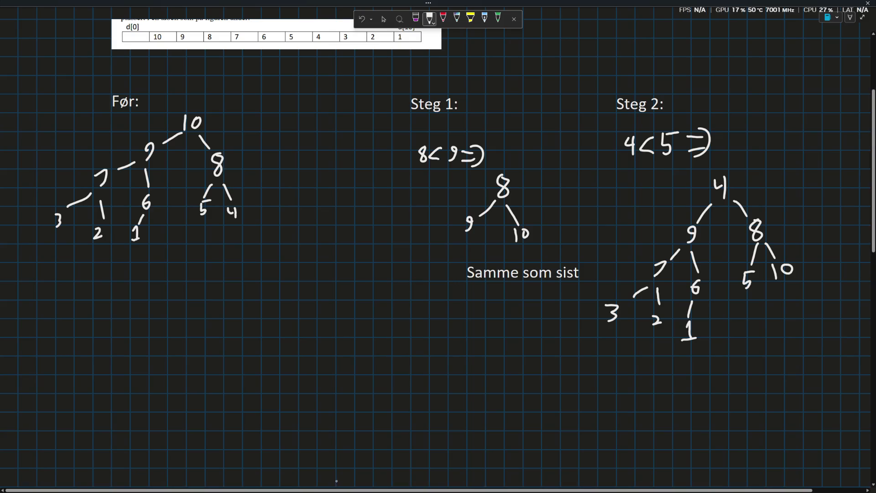
scroll(313, 245, down, 3)
Add a typed 'Steg 3:' heading below the Før tree, then ready the pen
click(384, 19)
click(88, 252)
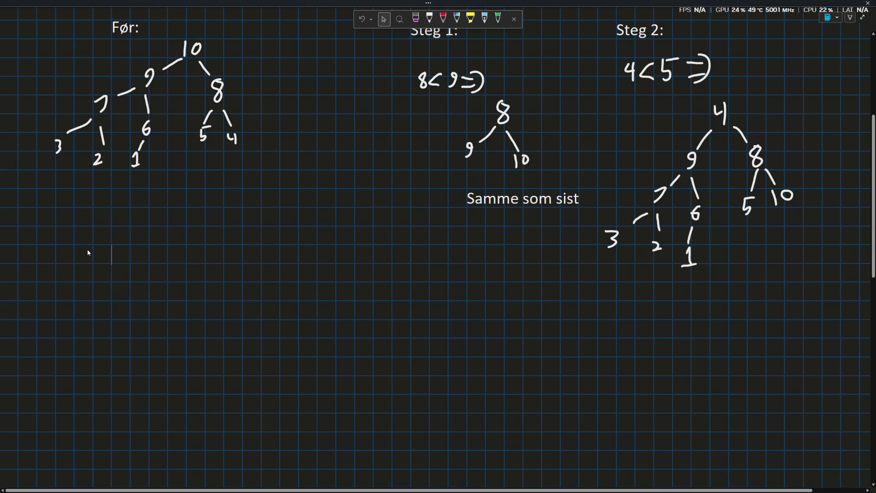
text(Steg 3:)
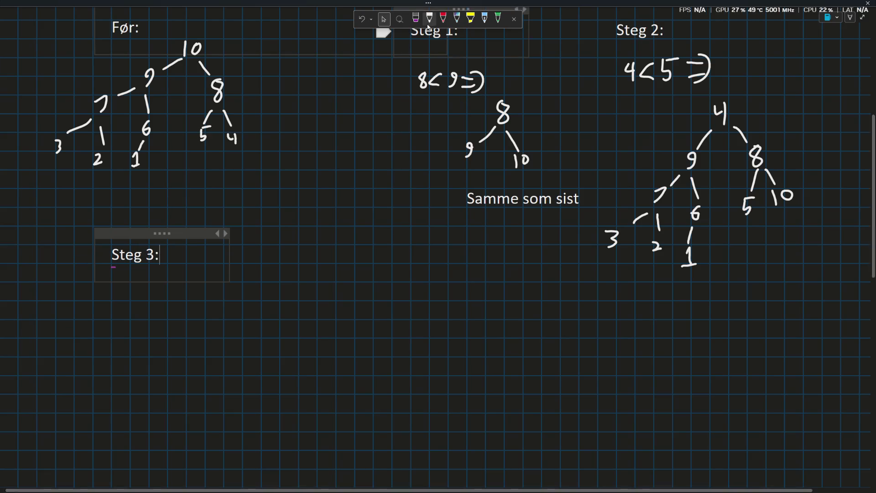
click(429, 21)
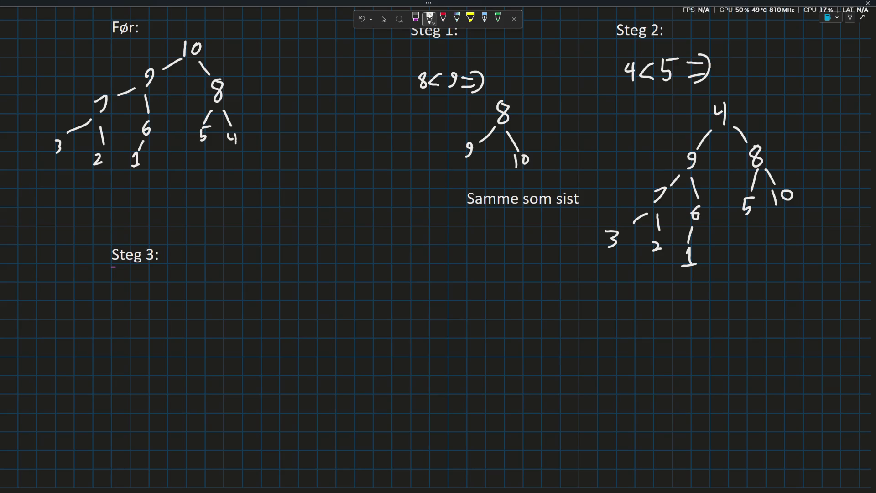
click(442, 19)
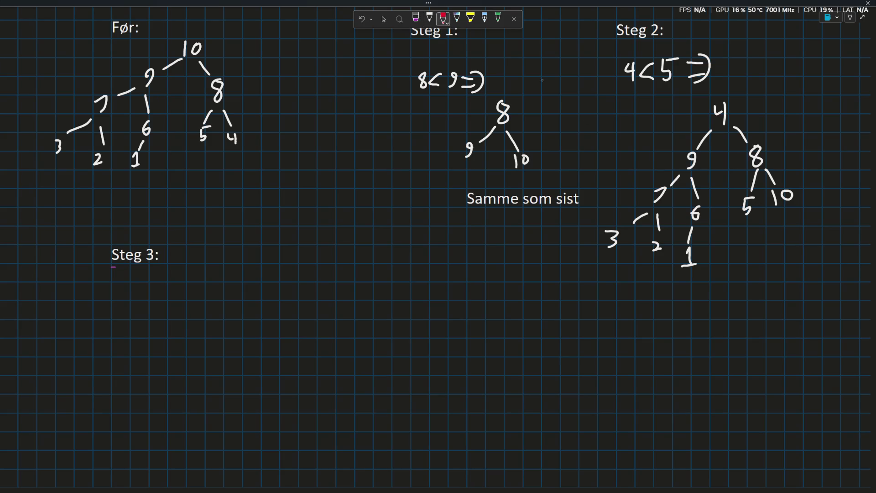
Circle the 8 and 5 in the Steg 2 tree in red and write '8>5 =) SWAP'
mouse_move(754, 141)
mouse_down()
mouse_move(743, 213)
mouse_move(753, 140)
mouse_up()
mouse_move(776, 258)
mouse_down()
mouse_move(792, 276)
mouse_move(810, 267)
mouse_move(808, 278)
mouse_up()
mouse_move(811, 259)
mouse_down()
mouse_move(836, 265)
mouse_move(834, 276)
mouse_up()
mouse_move(832, 257)
mouse_down()
mouse_move(832, 279)
mouse_move(780, 309)
mouse_move(808, 296)
mouse_move(820, 307)
mouse_move(829, 303)
mouse_up()
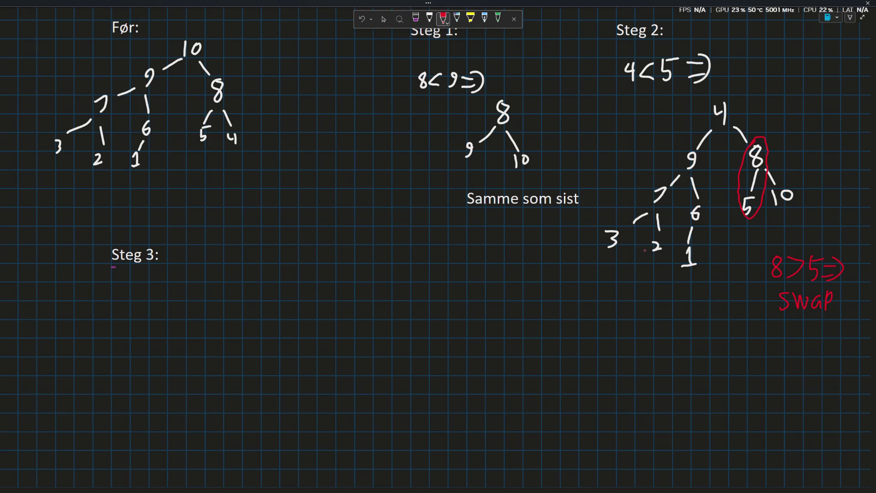
click(383, 19)
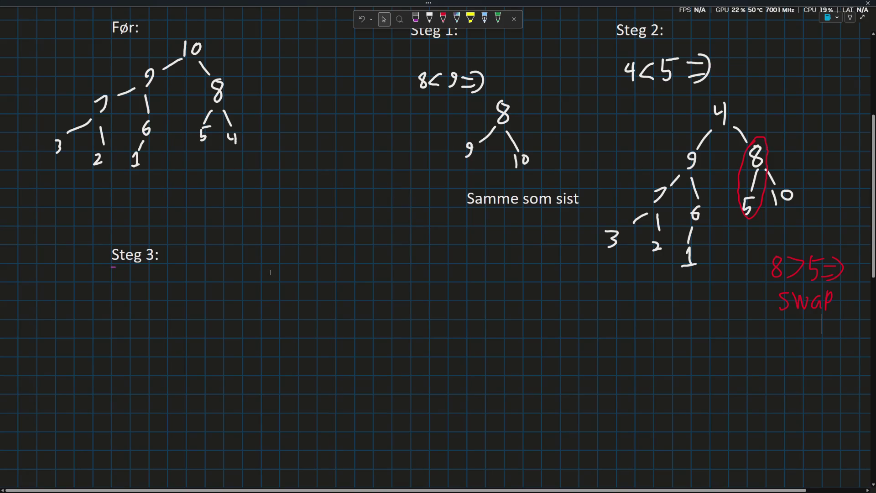
click(429, 18)
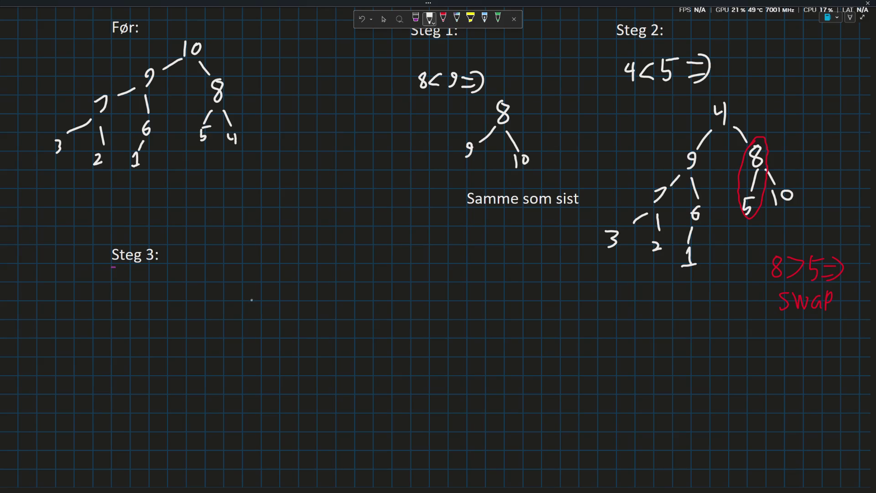
Write '7 > 6 =)' under Steg 3:, undoing the premature root 4
mouse_move(125, 290)
mouse_down()
mouse_move(128, 307)
mouse_move(206, 292)
mouse_up()
mouse_move(189, 300)
mouse_down()
mouse_move(206, 299)
mouse_move(202, 306)
mouse_up()
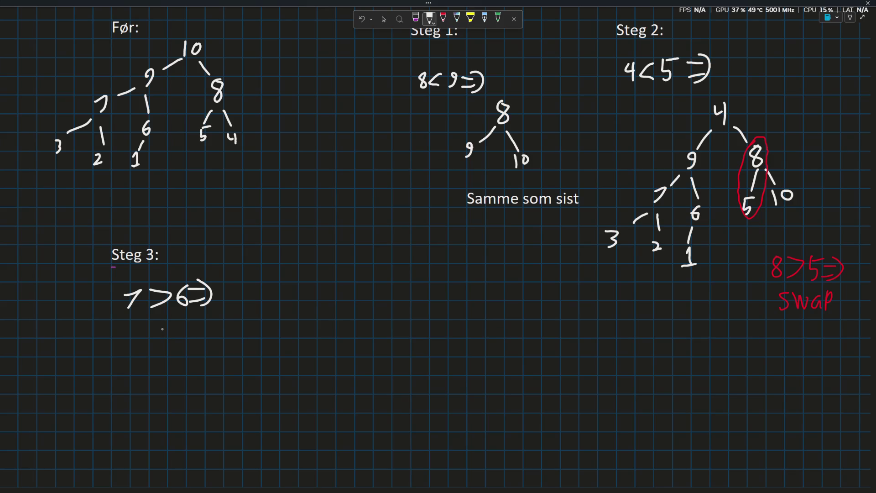
mouse_move(183, 326)
mouse_down()
mouse_move(184, 349)
mouse_move(180, 342)
mouse_up()
key(ctrl+z)
scroll(260, 241, down, 2)
key(ctrl+z)
scroll(262, 239, up, 2)
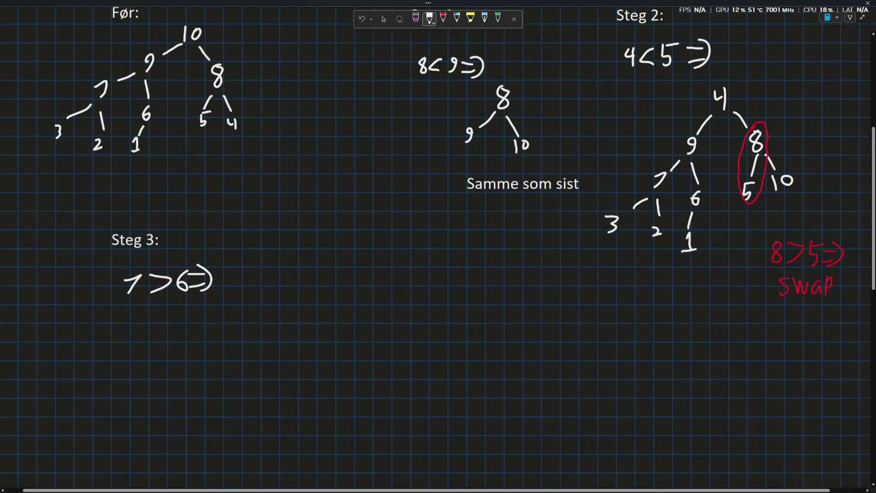
scroll(262, 238, down, 2)
mouse_move(179, 260)
mouse_down()
mouse_move(179, 290)
mouse_move(178, 274)
mouse_up()
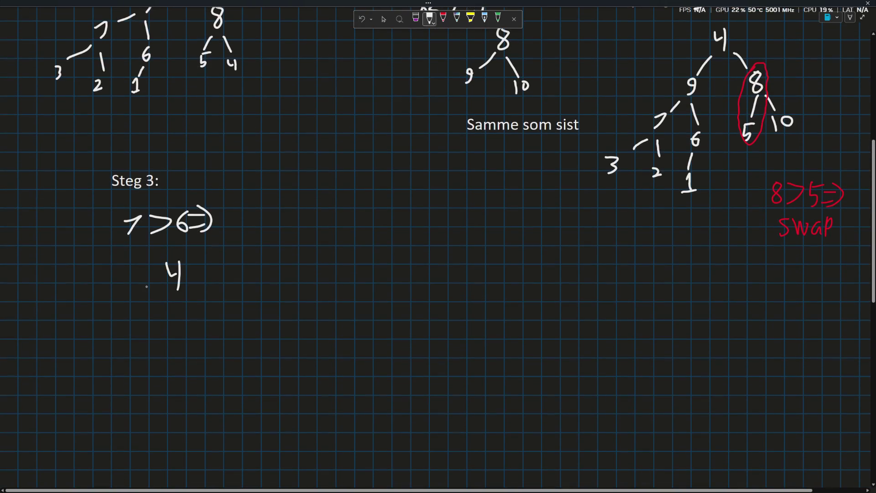
Draw the top of the Steg 3 tree: 4 over 6 and 5, with a branch below the 5
mouse_move(165, 291)
mouse_down()
mouse_move(125, 327)
mouse_move(127, 320)
mouse_up()
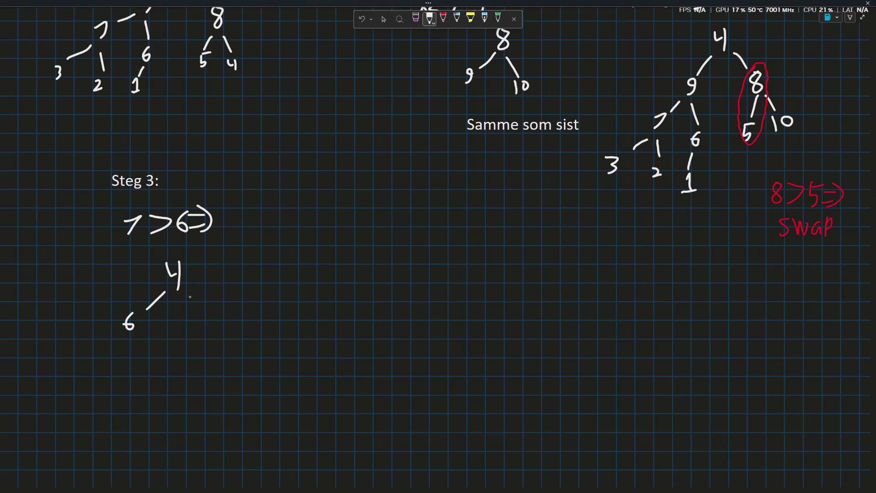
mouse_move(187, 293)
mouse_down()
mouse_move(216, 315)
mouse_move(214, 327)
mouse_up()
drag(216, 305, 230, 303)
mouse_move(215, 332)
mouse_down()
mouse_move(209, 351)
mouse_move(240, 351)
mouse_move(245, 368)
mouse_move(252, 355)
mouse_up()
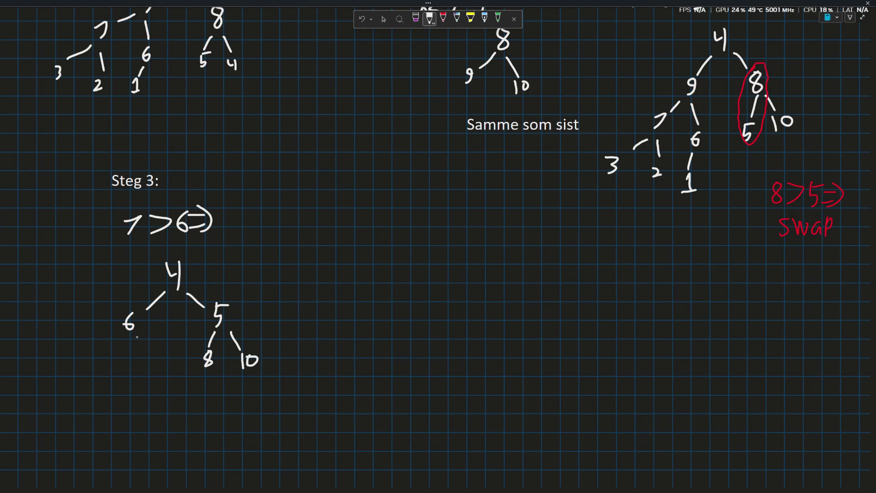
Complete the 6's subtree with 7 (over 3 and 2) and 1 (over 9)
mouse_move(136, 335)
mouse_down()
mouse_move(148, 362)
mouse_move(159, 363)
mouse_move(143, 390)
mouse_move(159, 389)
mouse_up()
key(ctrl+z)
key(ctrl+z)
drag(120, 332, 56, 417)
drag(96, 377, 111, 413)
drag(147, 376, 139, 418)
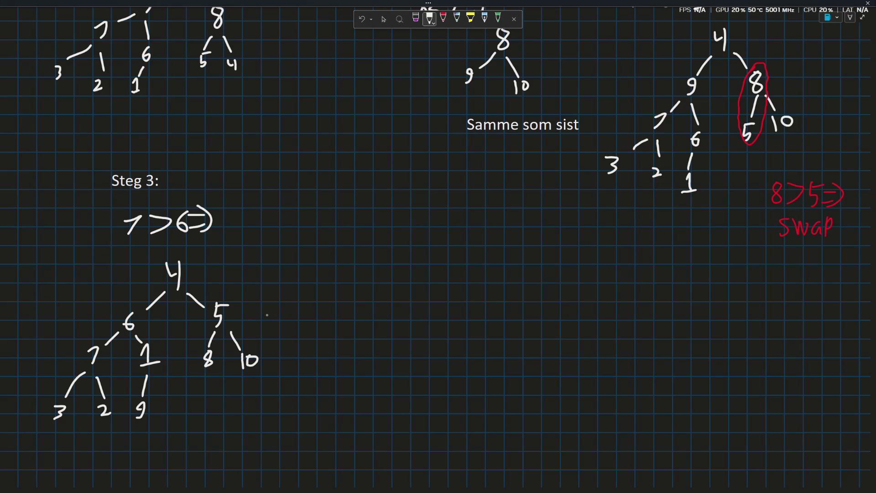
scroll(262, 320, down, 2)
scroll(262, 316, down, 1)
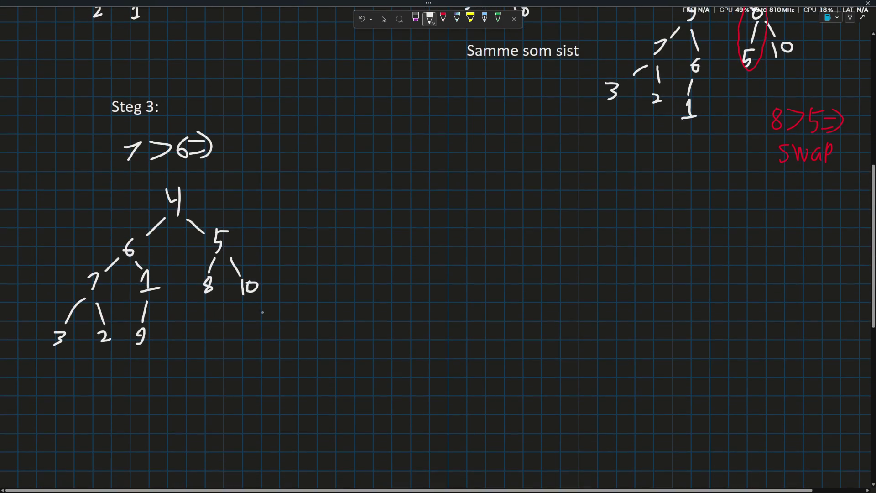
click(442, 18)
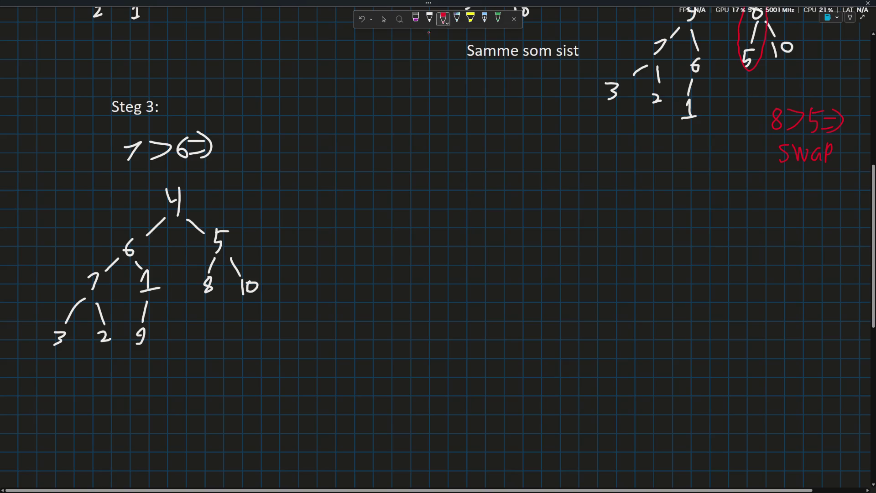
Write the red note '9>1 =) swap' under the Steg 3 tree, undoing stray strokes
mouse_move(146, 264)
mouse_down()
mouse_move(127, 314)
mouse_move(175, 268)
mouse_move(145, 264)
mouse_move(132, 279)
mouse_move(126, 334)
mouse_move(155, 342)
mouse_move(147, 264)
mouse_up()
key(ctrl+z)
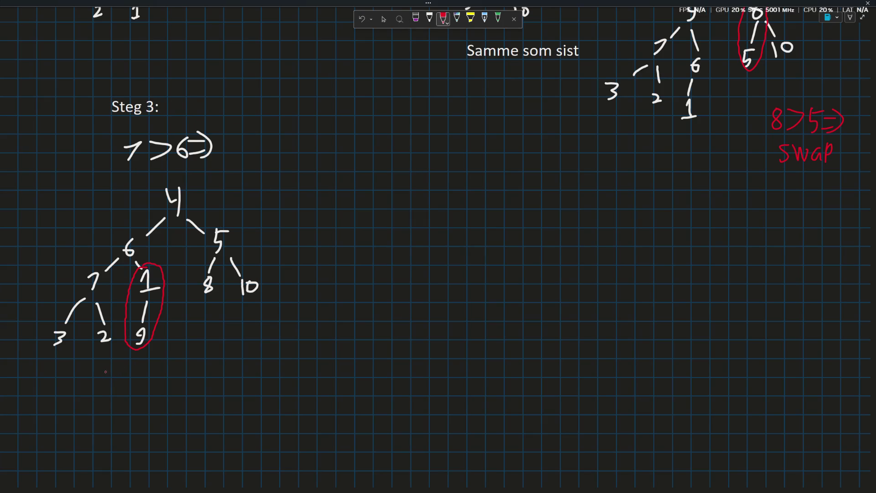
mouse_move(105, 372)
mouse_down()
mouse_move(115, 387)
mouse_move(133, 389)
mouse_move(102, 416)
mouse_move(144, 407)
mouse_up()
key(ctrl+z)
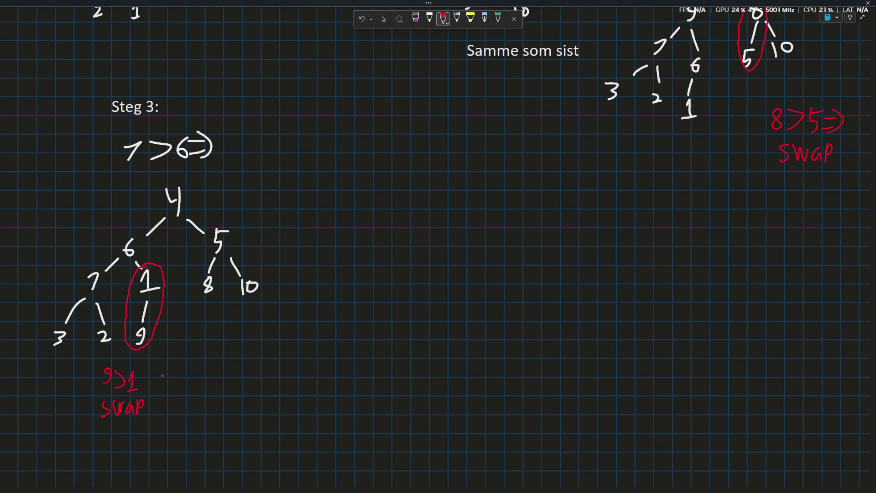
drag(145, 376, 148, 389)
click(383, 18)
click(359, 120)
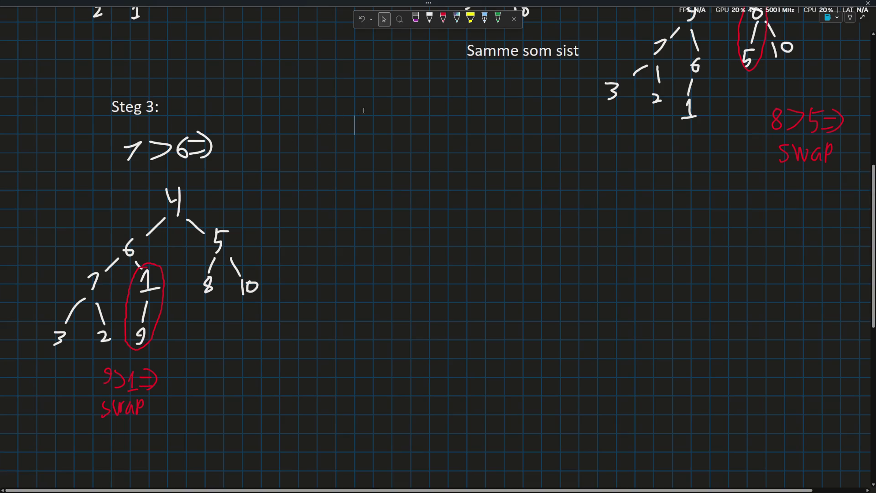
text(step 4:)
Nudge the 'Step 4:' heading up beside Steg 3 and finish placing it
drag(405, 105, 404, 86)
click(464, 189)
scroll(464, 189, up, 5)
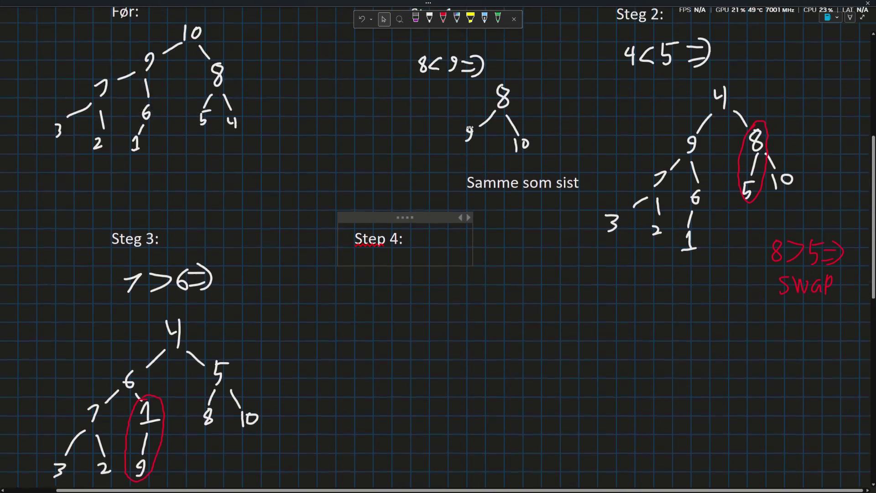
scroll(469, 129, down, 3)
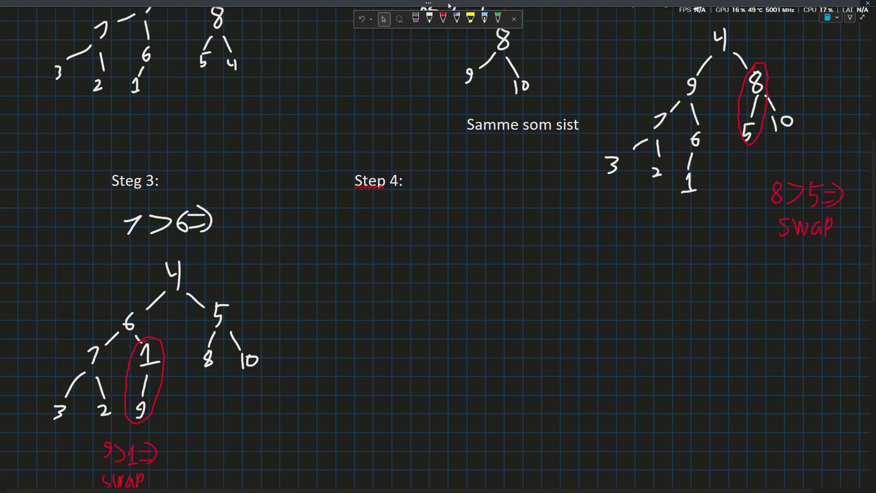
click(429, 19)
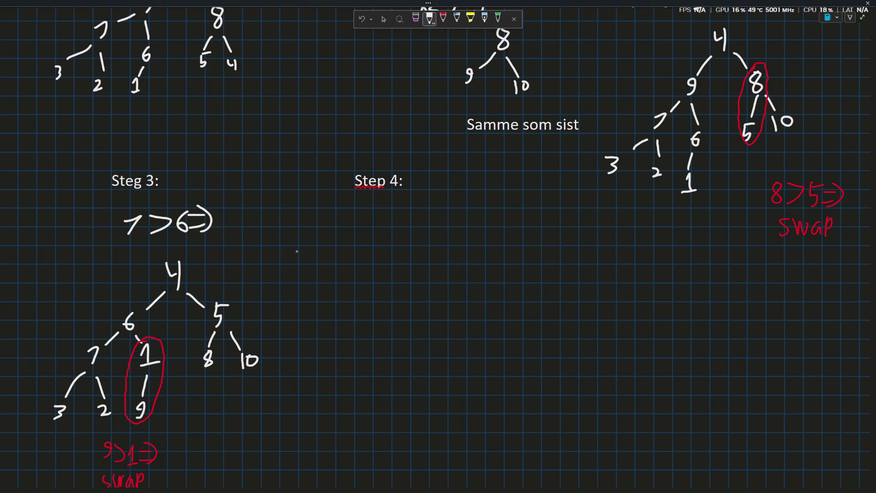
scroll(167, 299, down, 2)
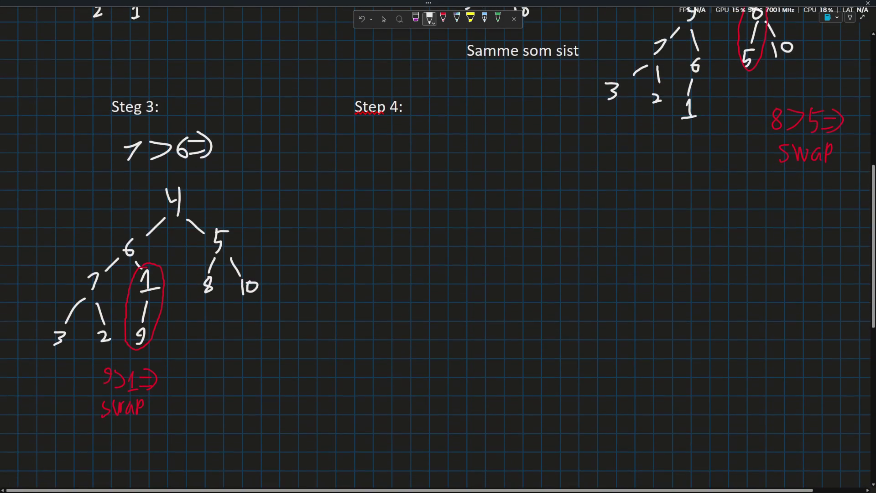
Circle the 6 and 1 nodes in red and write '6>1' beside the swap note
click(444, 19)
mouse_move(120, 241)
mouse_down()
mouse_move(127, 273)
mouse_move(151, 296)
mouse_move(147, 245)
mouse_move(121, 239)
mouse_up()
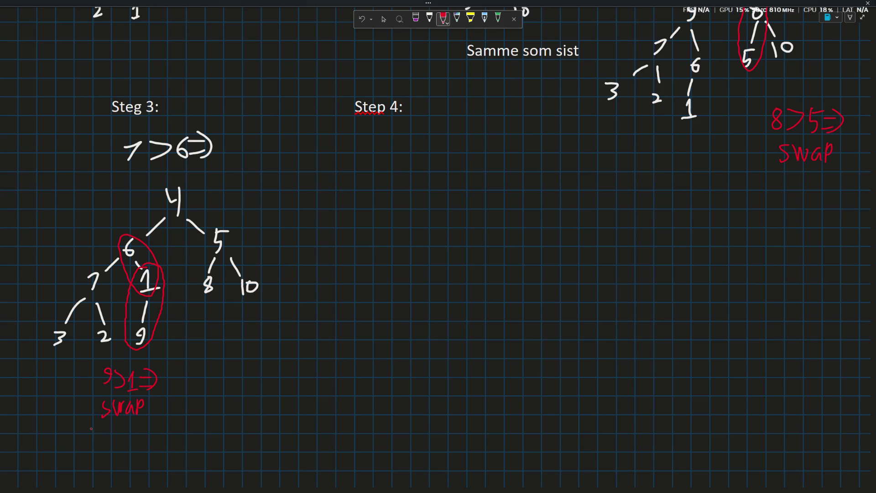
mouse_move(55, 369)
mouse_down()
mouse_move(49, 382)
mouse_move(80, 385)
mouse_up()
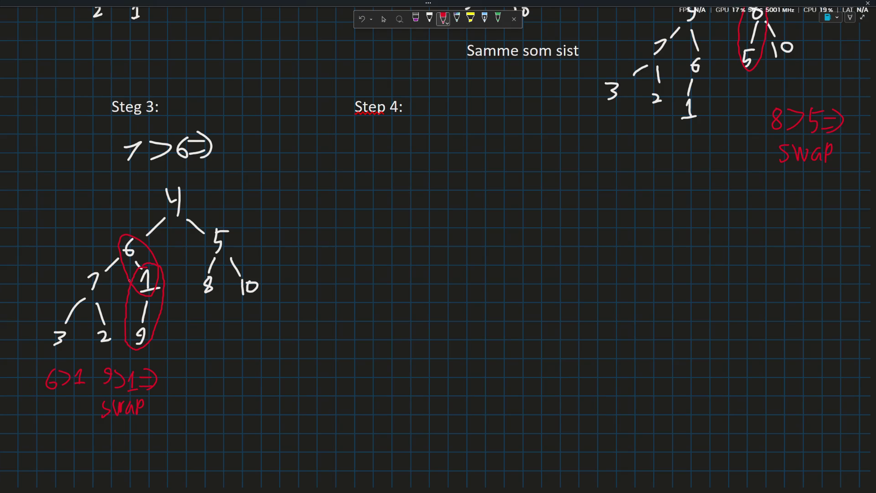
Erase the red circles and the left subtree of the Steg 3 tree
click(383, 18)
click(70, 397)
click(415, 18)
mouse_move(141, 335)
mouse_down()
mouse_move(133, 263)
mouse_move(144, 250)
mouse_move(111, 265)
mouse_move(103, 328)
mouse_move(75, 311)
mouse_move(61, 339)
mouse_up()
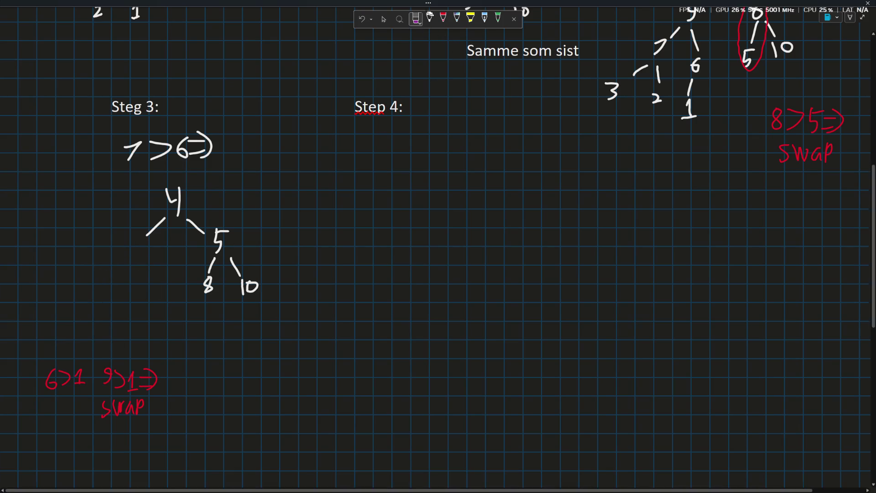
Erase the old 4, 7 and 6 and redraw 4 as root's left child with 7 and 6 under it
click(429, 19)
click(415, 19)
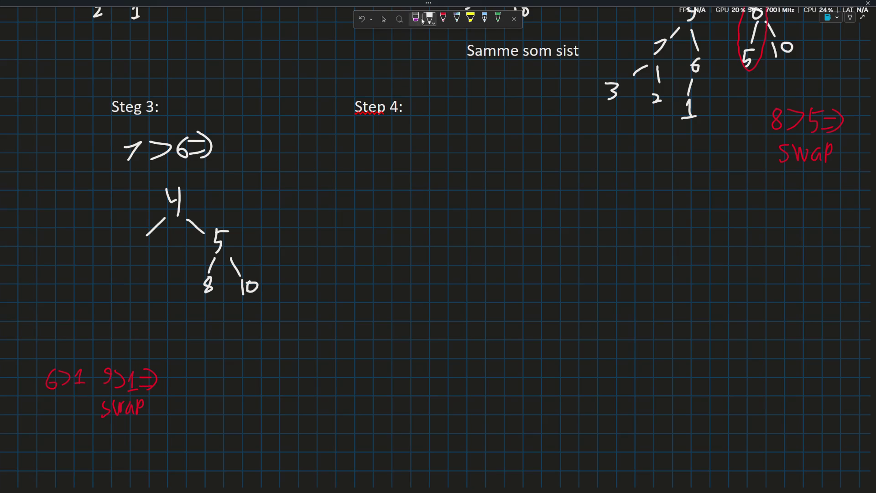
drag(171, 192, 185, 213)
click(429, 18)
drag(136, 244, 133, 255)
scroll(224, 224, up, 3)
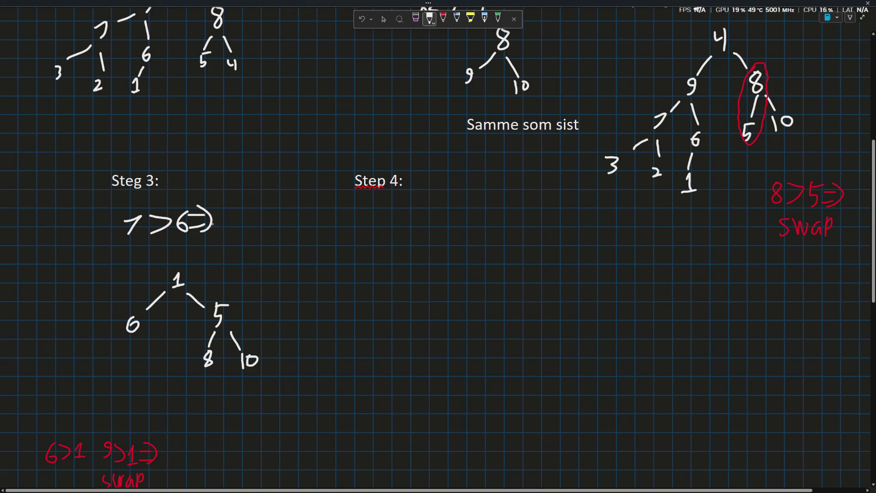
scroll(226, 226, down, 3)
mouse_move(122, 261)
mouse_down()
mouse_move(83, 295)
mouse_move(147, 288)
mouse_move(143, 299)
mouse_up()
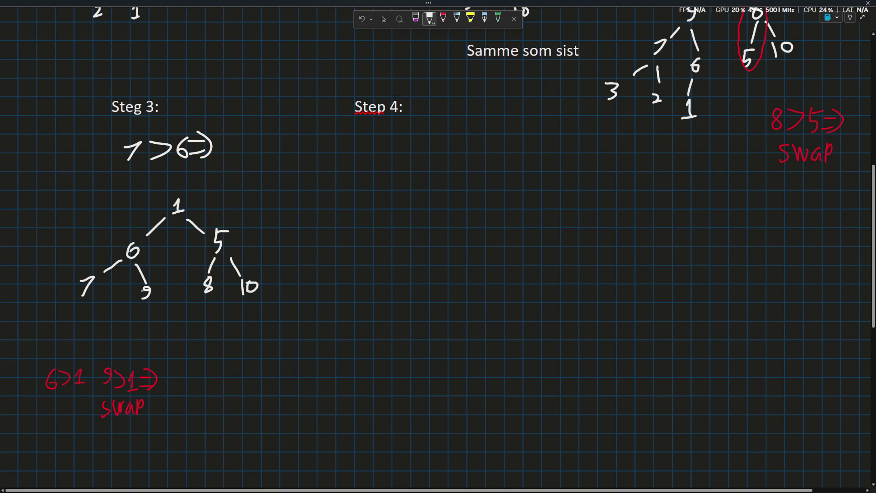
scroll(438, 274, up, 3)
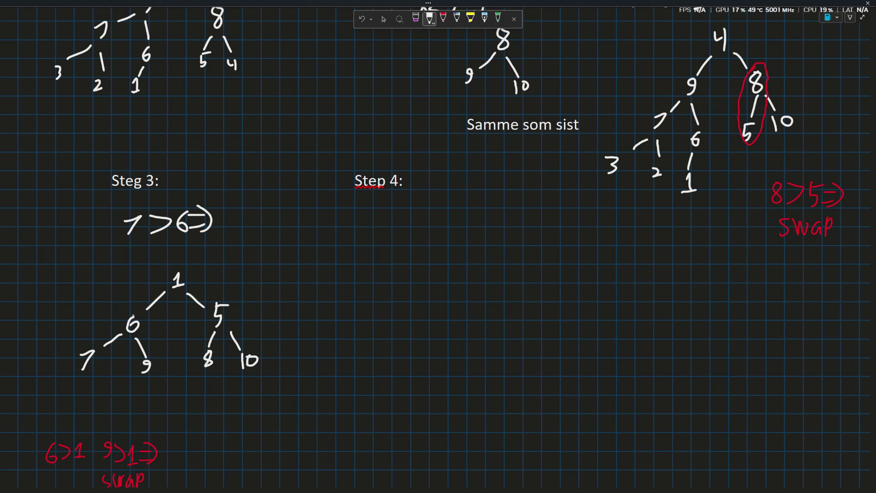
scroll(438, 247, down, 2)
drag(133, 314, 134, 299)
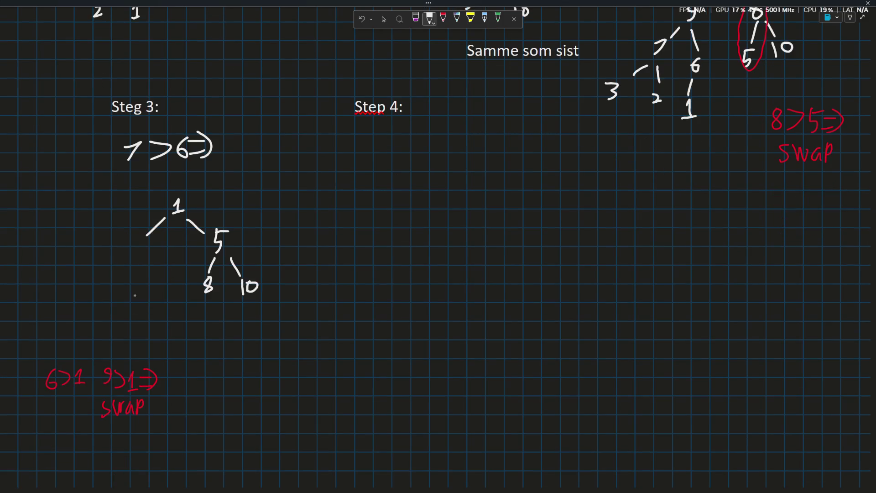
mouse_move(135, 236)
mouse_down()
mouse_move(135, 255)
mouse_move(139, 244)
mouse_move(93, 288)
mouse_up()
drag(136, 260, 144, 292)
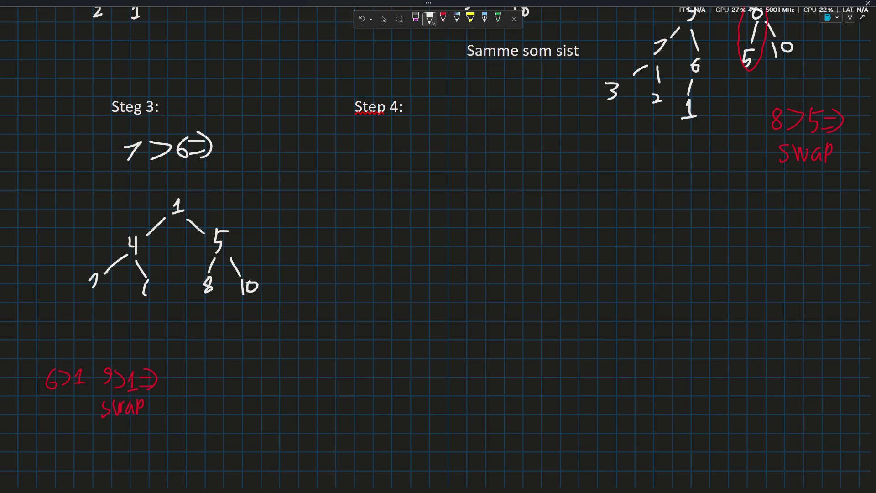
Redo the misdrawn 3, then replace the 1 under node 6 with a 9
mouse_move(84, 296)
mouse_down()
mouse_move(53, 327)
mouse_move(96, 317)
mouse_move(97, 335)
mouse_up()
key(ctrl+z)
drag(147, 301, 145, 335)
drag(138, 337, 152, 337)
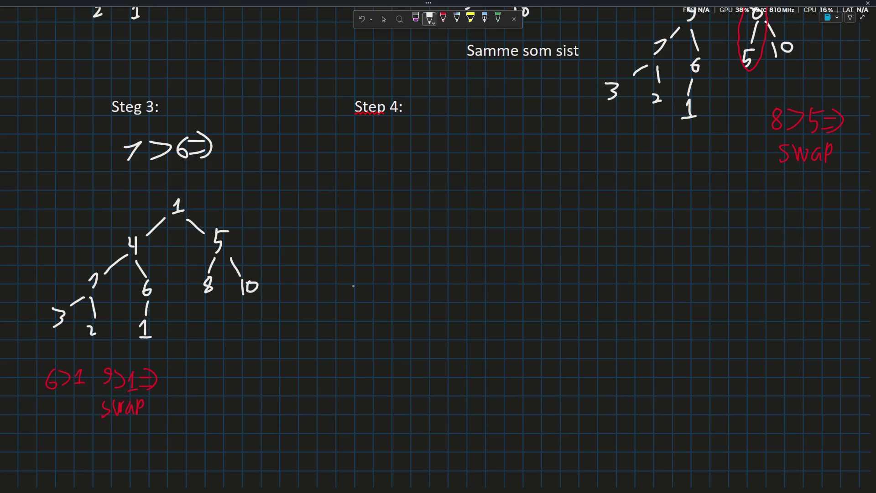
scroll(322, 294, up, 3)
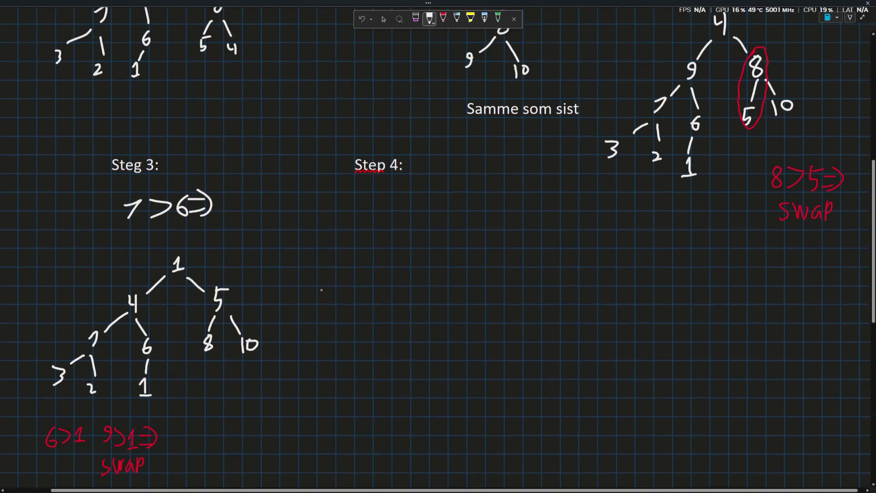
scroll(326, 283, up, 1)
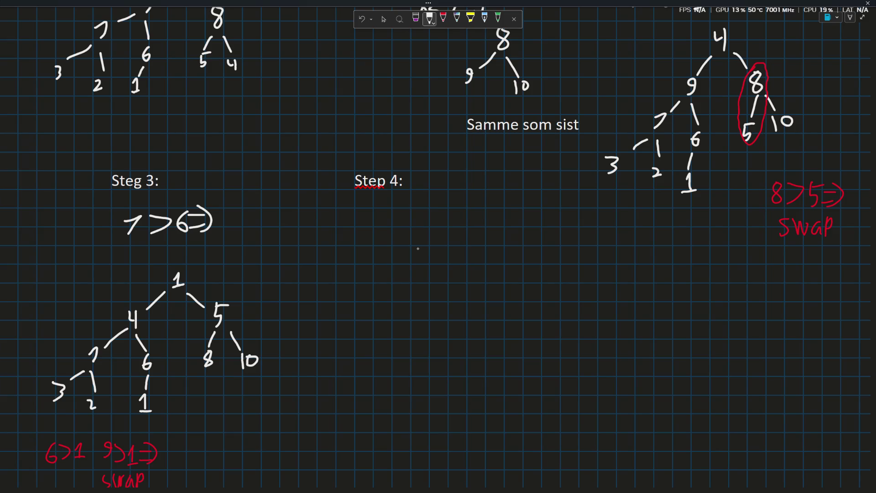
click(416, 19)
mouse_move(146, 383)
mouse_down()
mouse_move(144, 426)
mouse_move(145, 412)
mouse_up()
click(429, 19)
key(ctrl+z)
drag(147, 399, 142, 414)
scroll(166, 374, down, 2)
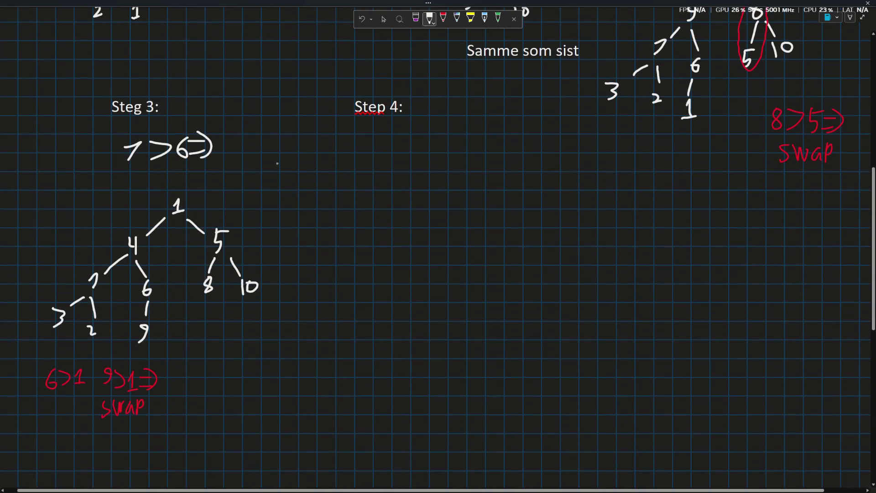
mouse_move(147, 372)
mouse_down()
mouse_move(149, 394)
mouse_move(75, 367)
mouse_move(40, 387)
mouse_up()
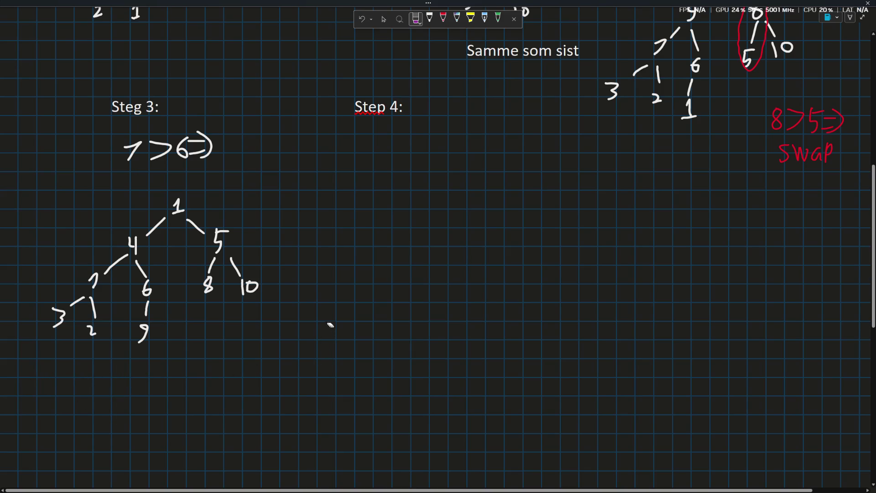
click(429, 18)
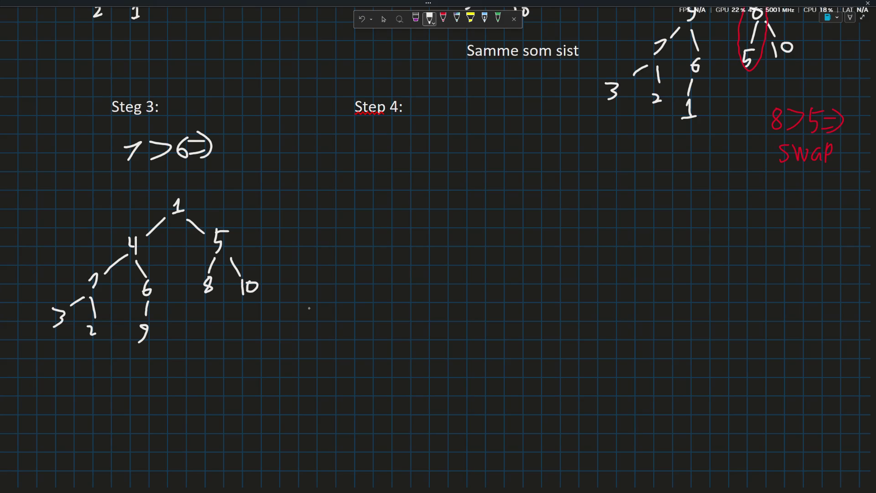
scroll(321, 295, up, 1)
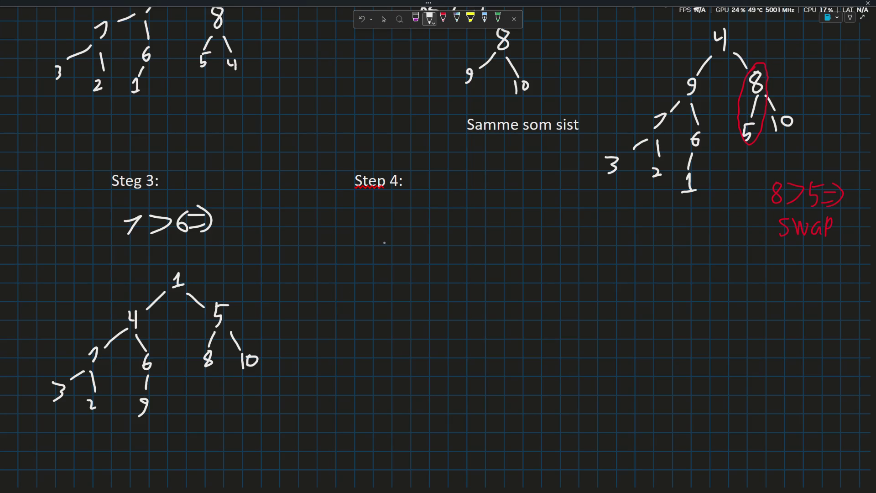
mouse_move(369, 224)
mouse_down()
mouse_move(384, 237)
mouse_move(406, 234)
mouse_move(437, 218)
mouse_up()
Finish the 2<3 => note and draw root 1 with left child 2 and 4 below it
mouse_move(423, 231)
mouse_down()
mouse_move(438, 230)
mouse_move(430, 234)
mouse_up()
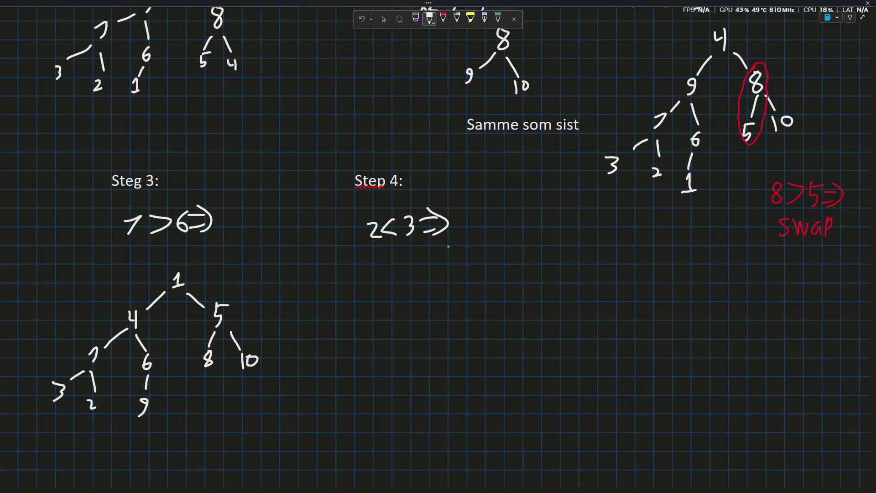
mouse_move(450, 258)
mouse_down()
mouse_move(456, 275)
mouse_move(467, 276)
mouse_up()
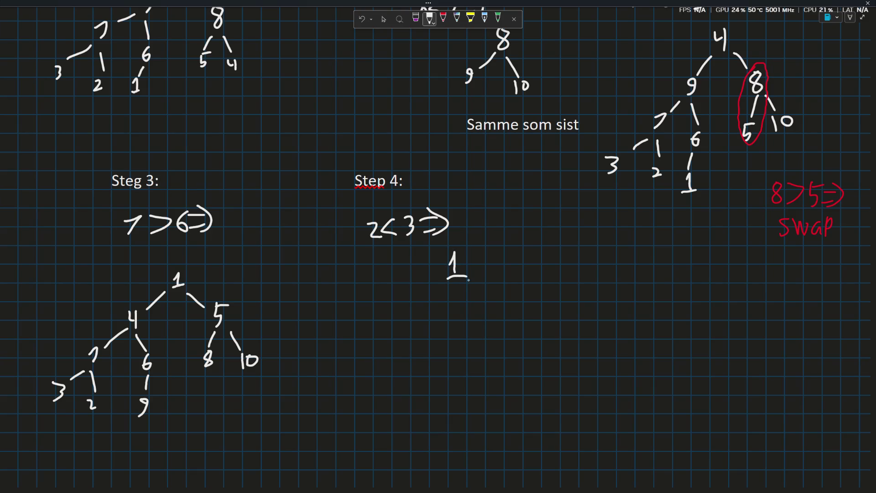
scroll(445, 291, down, 1)
mouse_move(467, 207)
mouse_down()
mouse_move(504, 239)
mouse_move(510, 219)
mouse_move(540, 270)
mouse_move(551, 259)
mouse_move(509, 259)
mouse_move(508, 276)
mouse_up()
drag(448, 211, 429, 233)
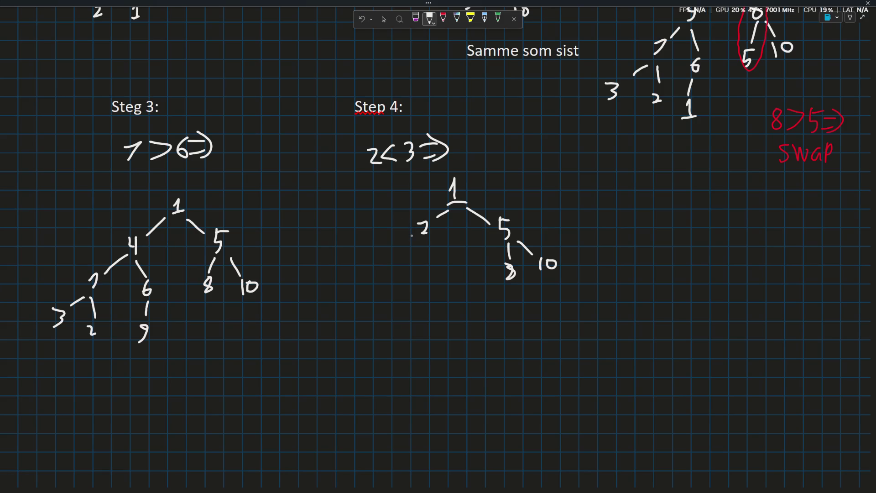
mouse_move(410, 239)
mouse_down()
mouse_move(390, 269)
mouse_move(434, 259)
mouse_move(434, 269)
mouse_up()
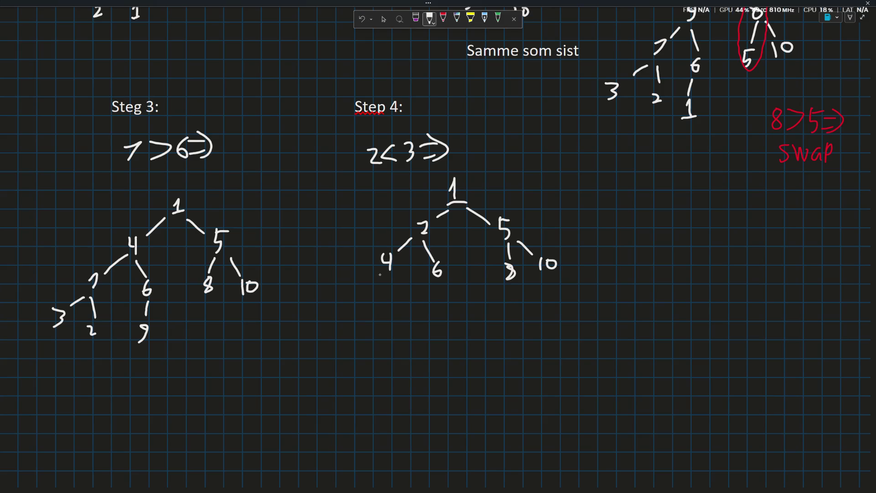
drag(379, 273, 367, 290)
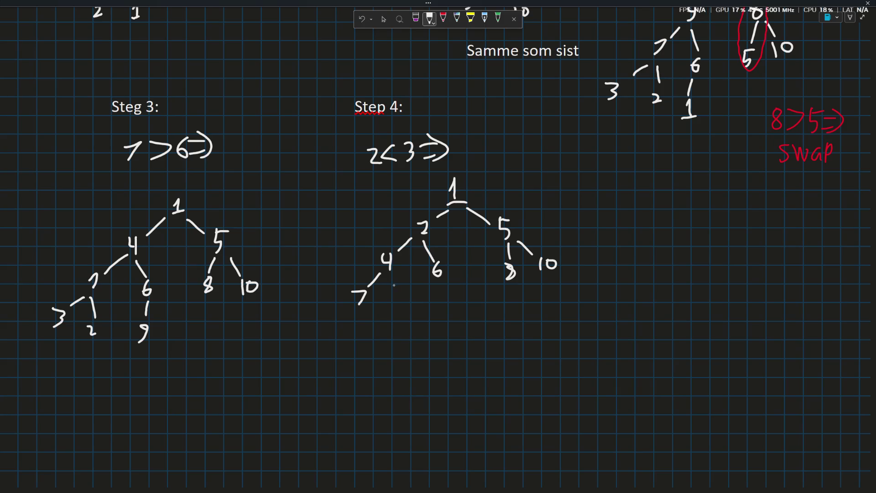
Erase the misplaced 7, write 3 under the 4 and draw branches from 4 and 6
click(416, 19)
drag(362, 300, 368, 313)
click(429, 19)
mouse_move(357, 293)
mouse_down()
mouse_move(368, 298)
mouse_move(359, 308)
mouse_up()
drag(391, 274, 391, 312)
drag(436, 283, 420, 320)
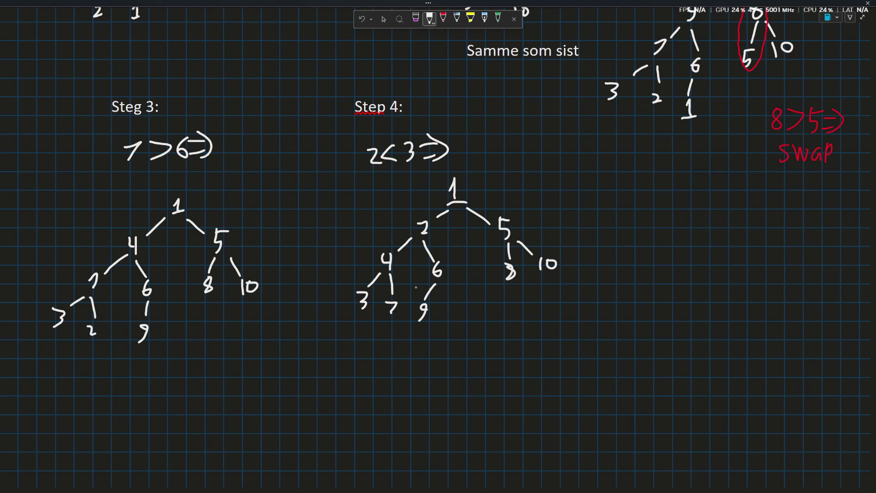
click(383, 19)
click(414, 334)
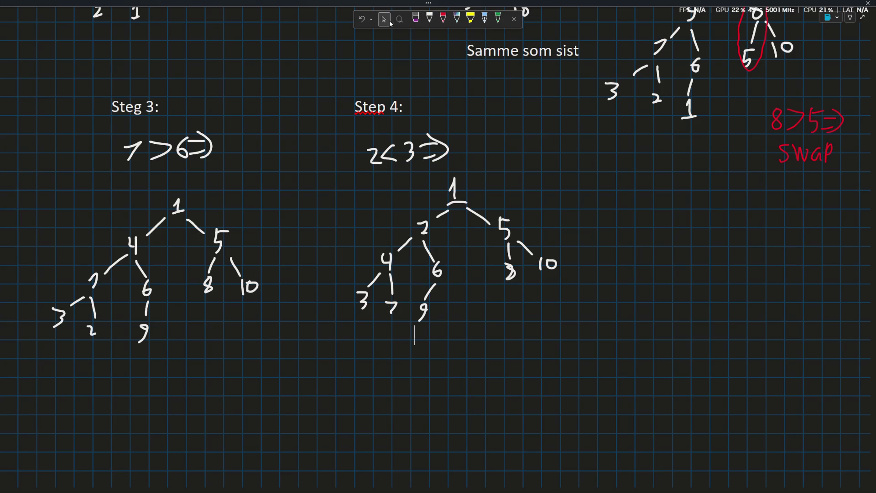
Edit the Step 4 heading, snip the table, Før and Steg 1 area, and switch to Claude
key(super)
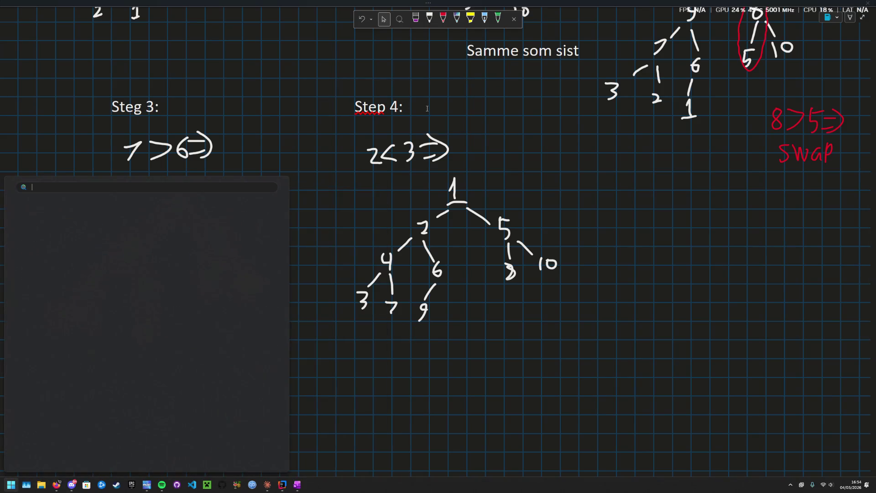
click(401, 107)
text(final step)
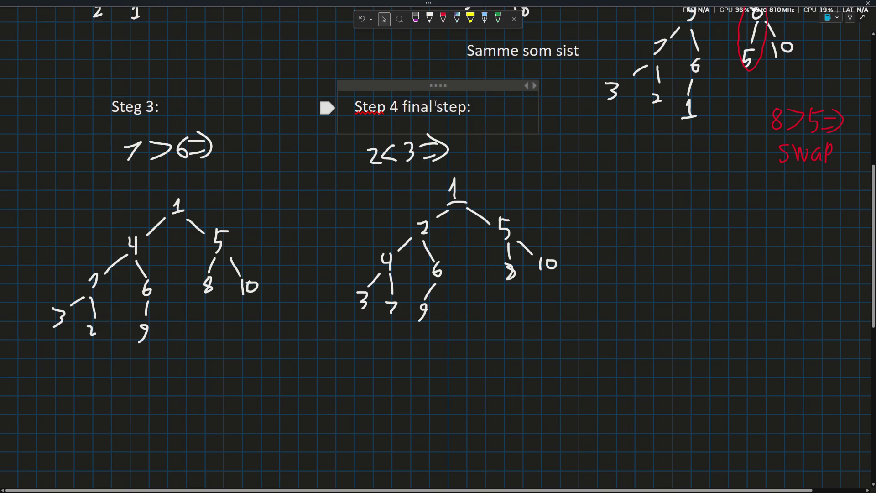
scroll(627, 304, up, 2)
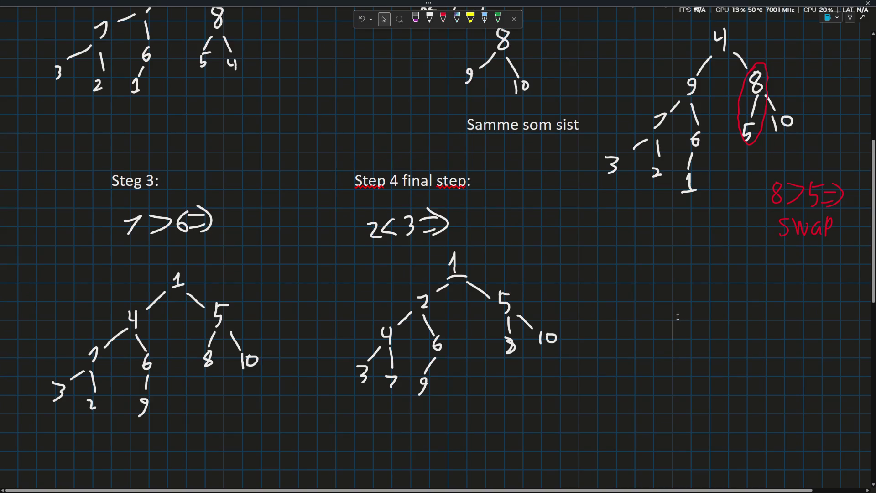
scroll(671, 316, down, 4)
scroll(671, 316, right, 5)
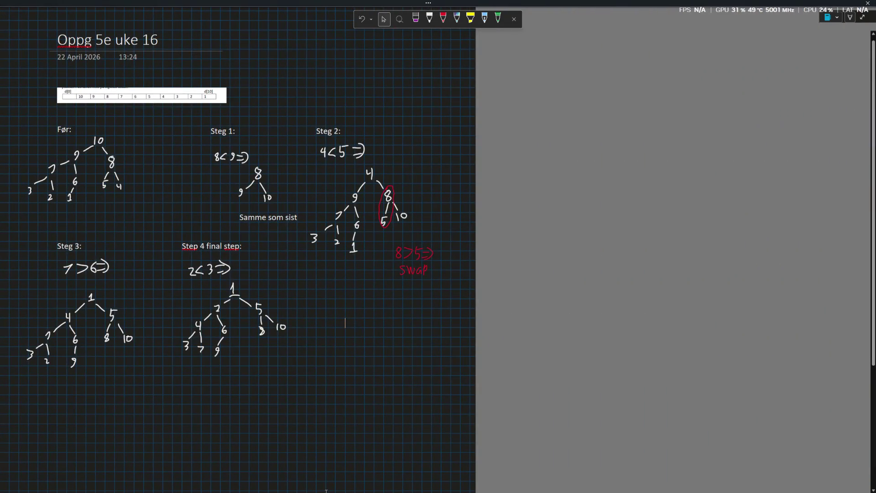
key(super+shift+s)
drag(8, 72, 479, 370)
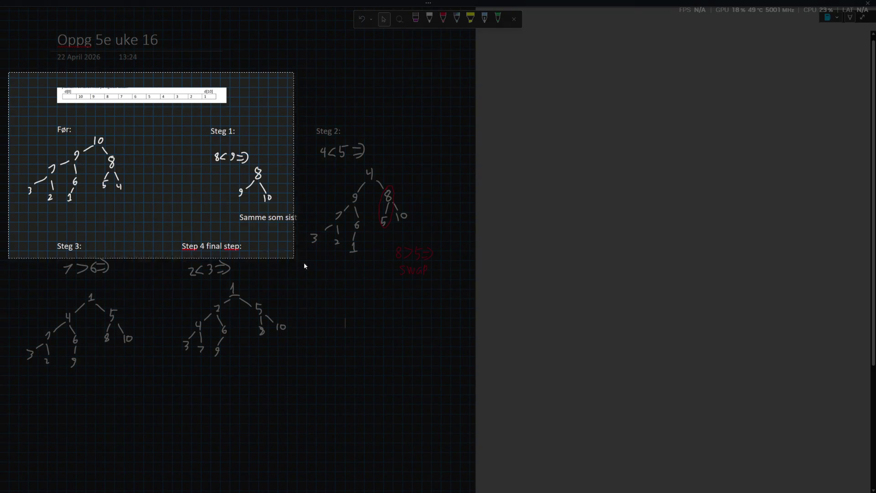
key(alt+Tab)
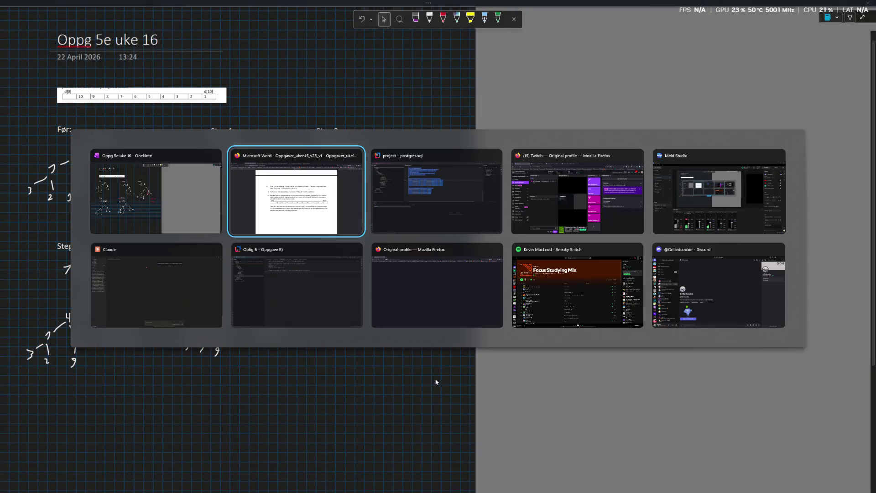
key(Tab)
key(Tab)
key(Tab)
key(Tab)
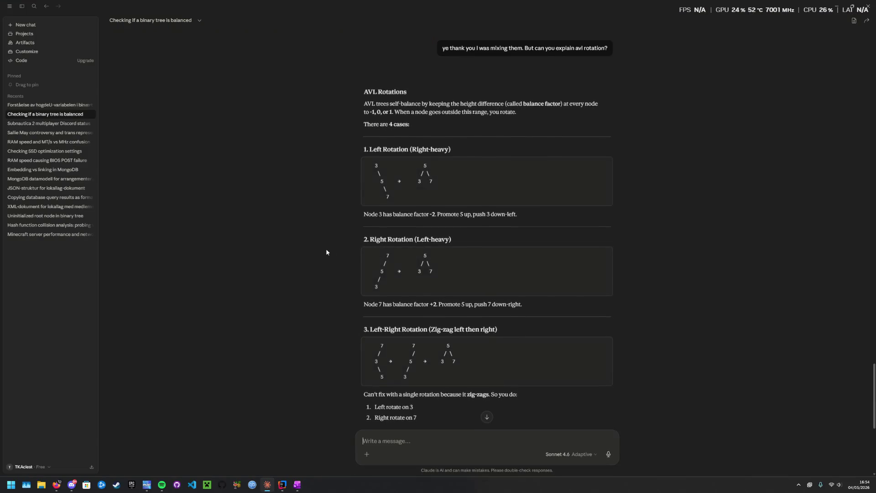
Navigate Claude's chats to the 'Checking if a binary tree is balanced' conversation
click(48, 105)
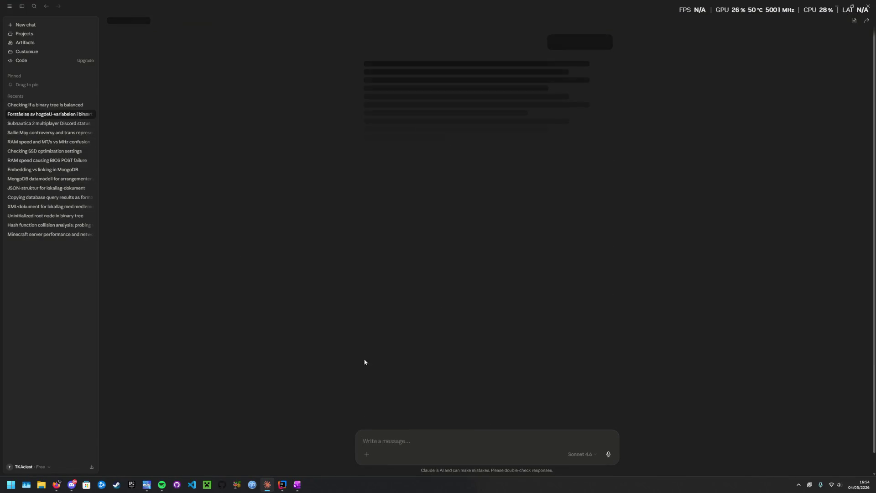
scroll(343, 256, down, 5)
scroll(344, 256, down, 5)
scroll(338, 260, down, 5)
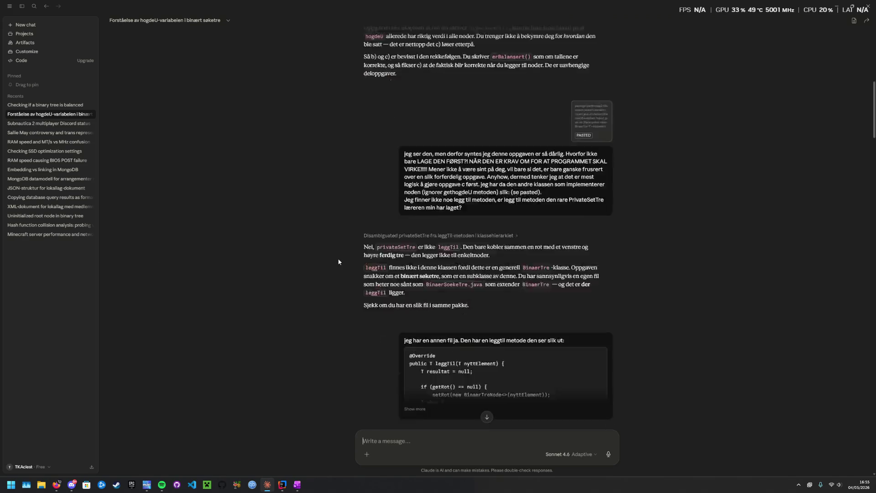
click(16, 26)
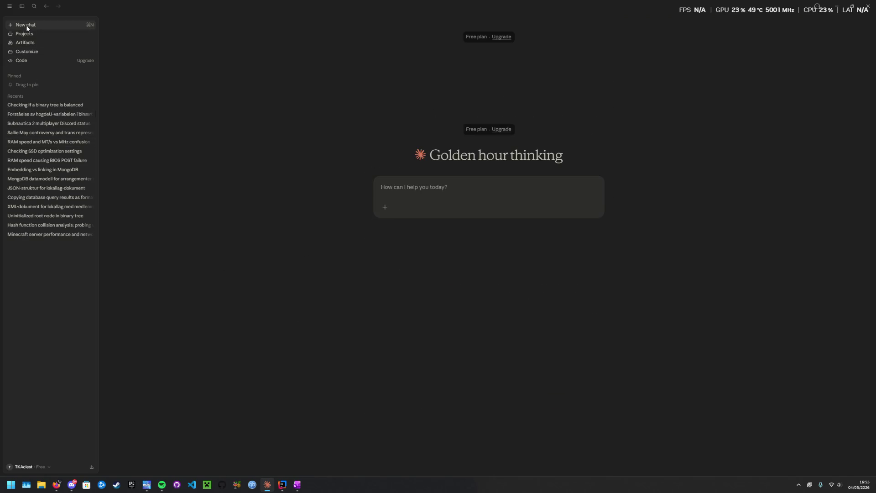
click(38, 114)
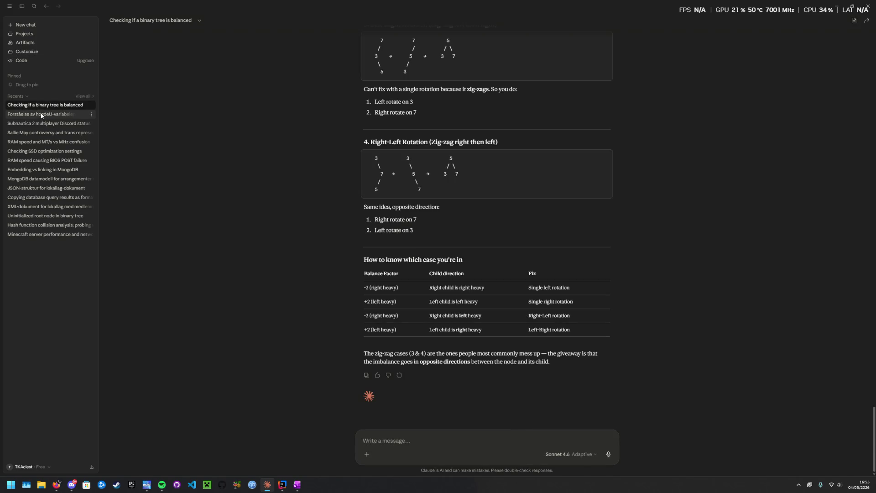
click(35, 104)
text(is this a correct fix of a)
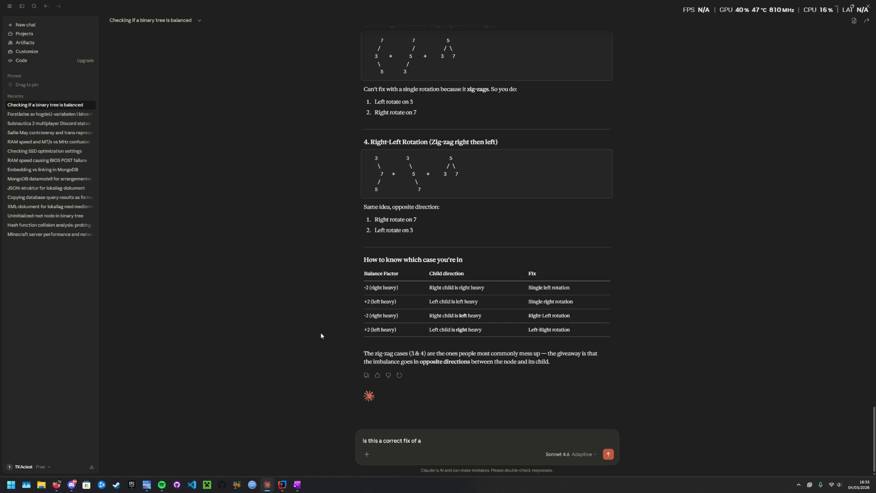
Send a question with the pasted heap screenshot asking for a small hint on the min-heap steps
key(BackSpace)
text(binarty)
key(BackSpace)
key(BackSpace)
text(ry tree to m)
text(in sort?)
key(shift+Return)
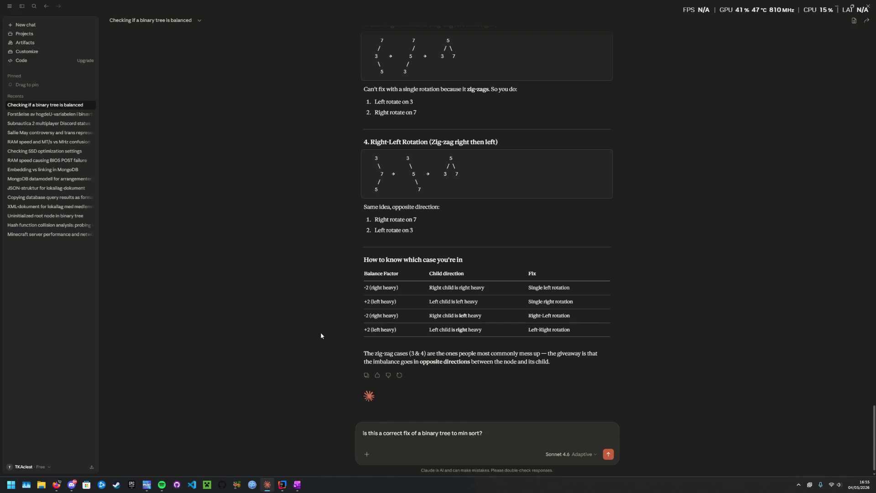
key(ctrl+v)
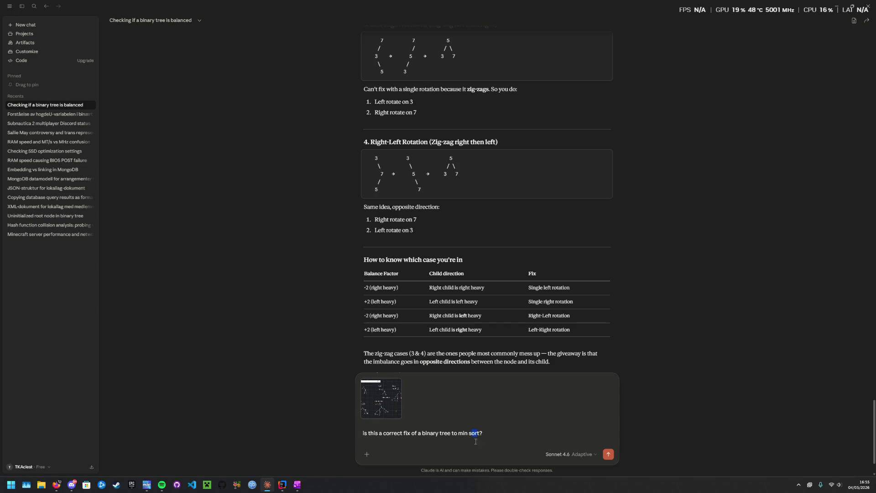
key(BackSpace)
key(BackSpace)
key(BackSpace)
text(heap)
text(? As in did I do the steps correctly? If n)
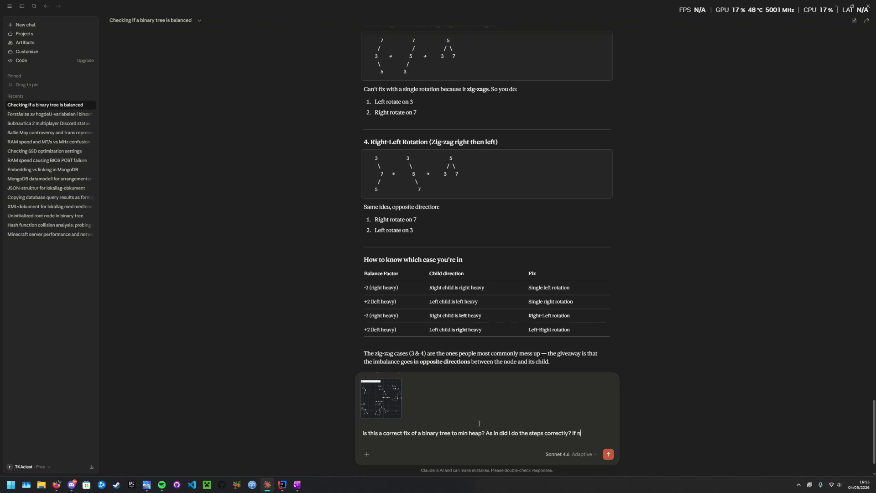
text(ot don't tell me the anwer)
key(BackSpace)
key(BackSpace)
key(BackSpace)
text(swer just t)
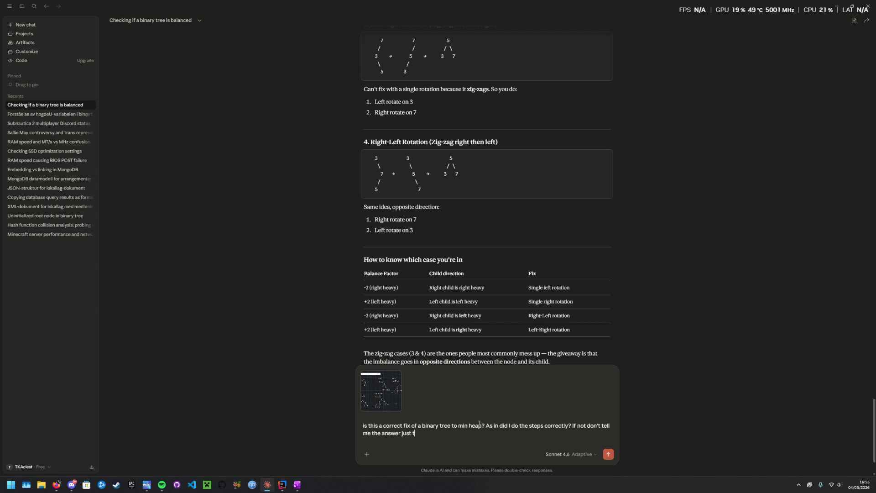
key(BackSpace)
text(give me a small him)
key(BackSpace)
text(nt)
key(Return)
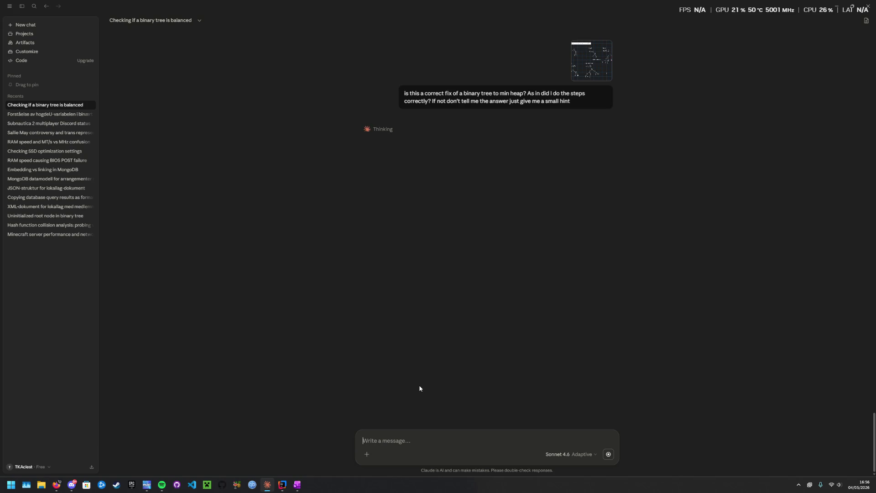
key(alt+Tab)
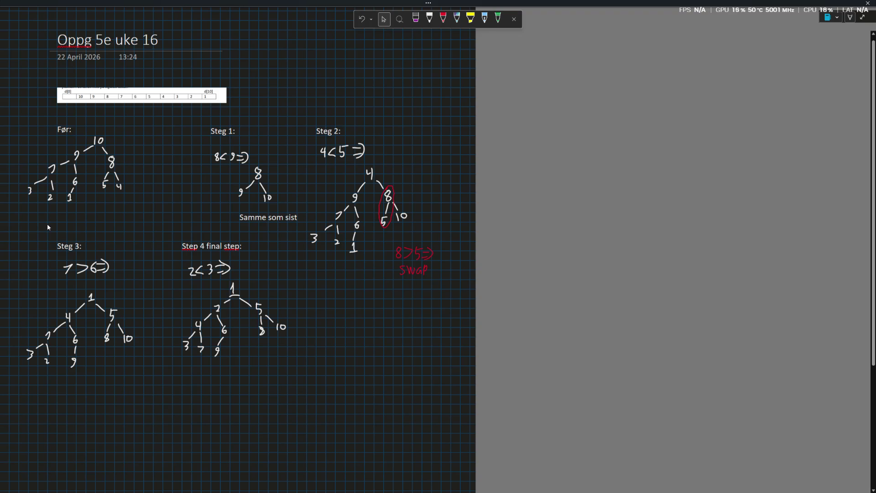
Alternate between OneNote and Claude while waiting, landing on Claude's upgrade prompt
key(Escape)
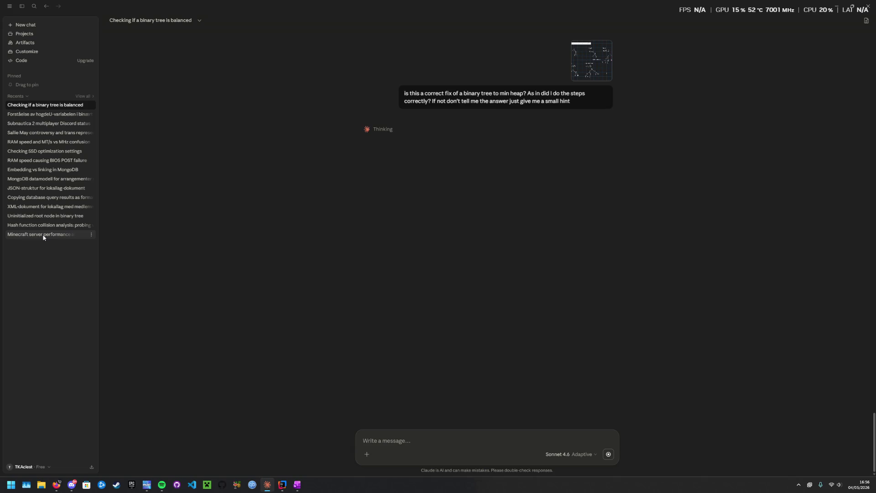
key(alt+Tab)
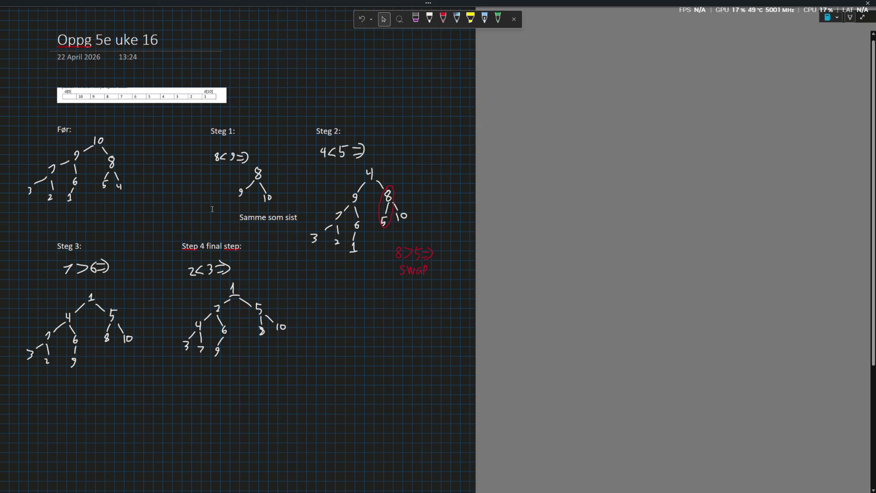
key(alt+Tab)
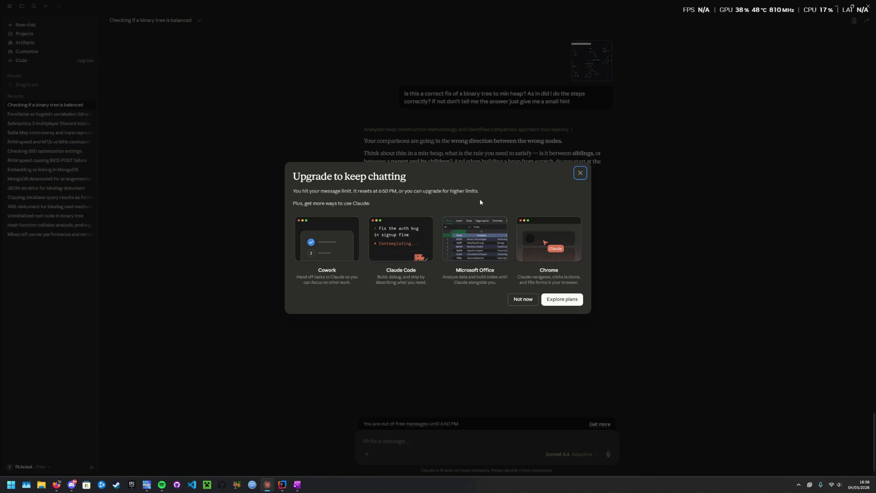
click(580, 173)
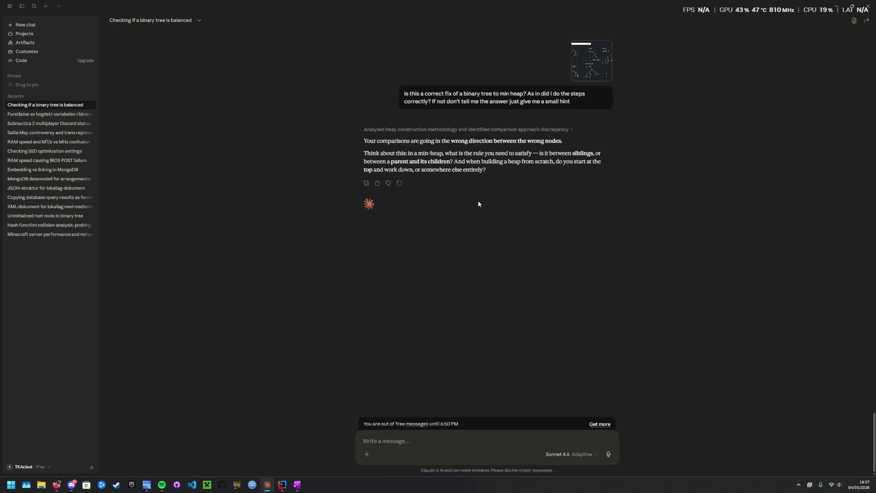
Return to the OneNote heap page after reading Claude's hint
key(alt+Tab)
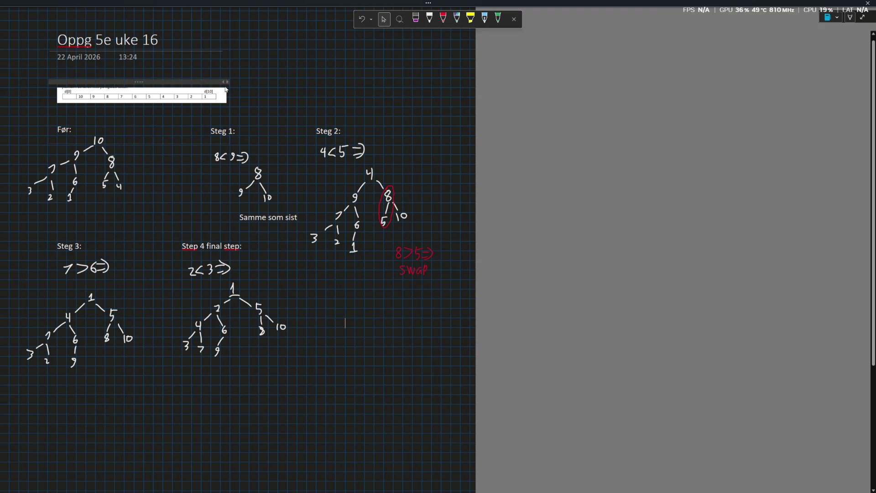
Erase the Steg 1 tree and comparison ink
click(410, 24)
mouse_move(258, 175)
mouse_down()
mouse_move(266, 140)
mouse_move(218, 156)
mouse_up()
drag(241, 192, 230, 183)
click(384, 18)
Lasso-select and delete the Steg 1, 2, 3 and Step 4 work
drag(454, 343, 211, 119)
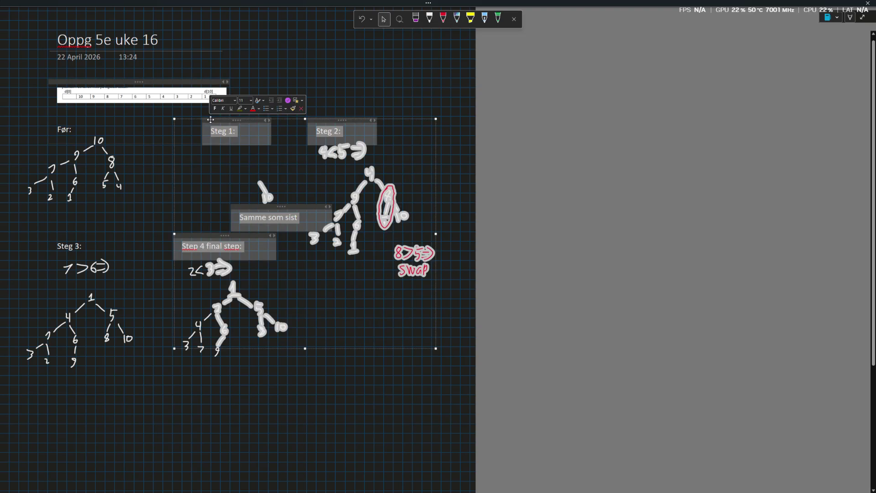
key(Delete)
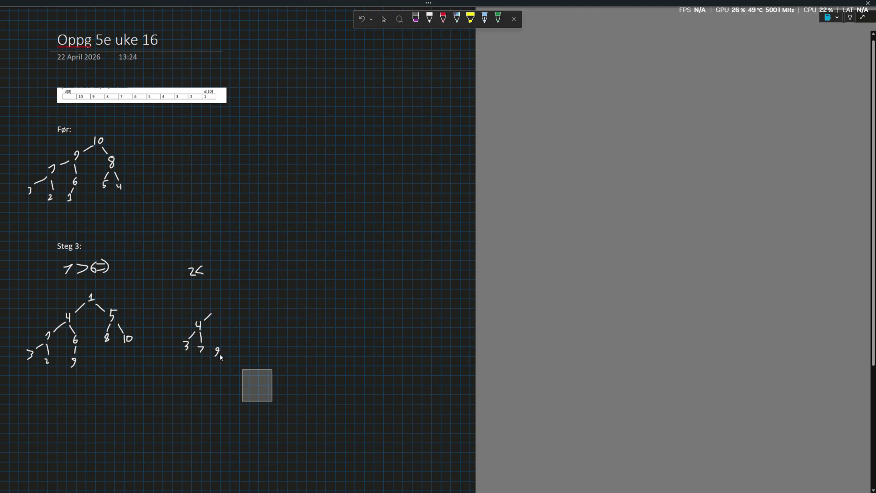
drag(271, 402, 17, 238)
key(Delete)
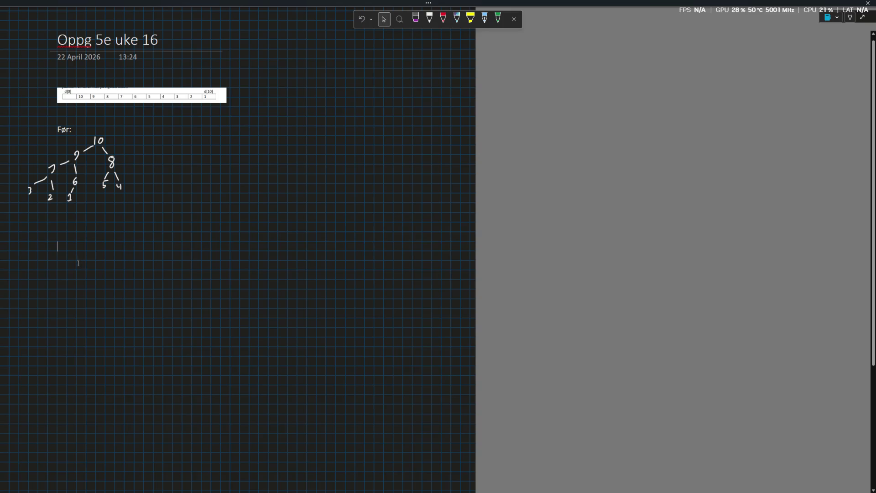
scroll(21, 182, up, 2)
scroll(20, 182, up, 2)
scroll(22, 183, up, 2)
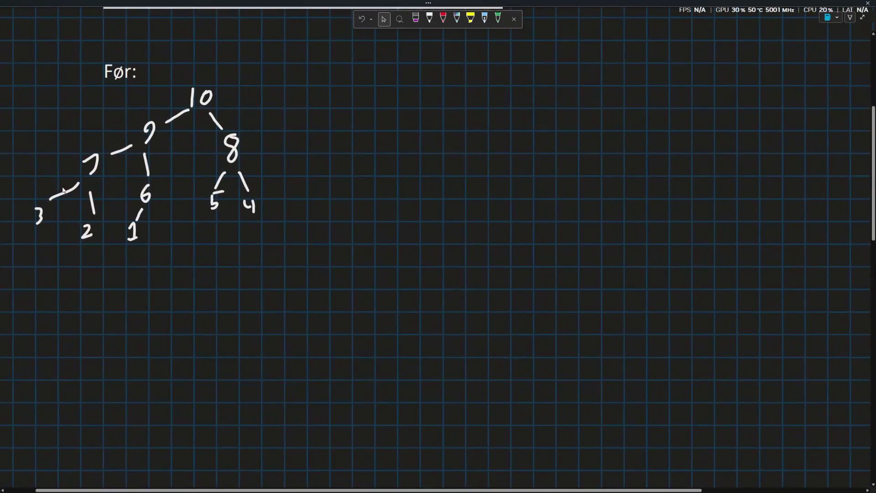
scroll(64, 191, up, 2)
Add a 'Steg 1:' text box and move it to the right of the Før tree
click(429, 17)
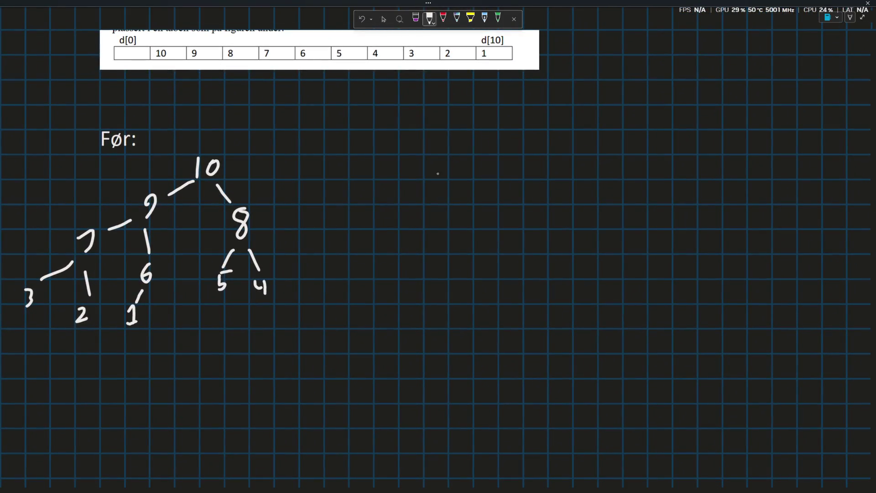
click(384, 18)
click(399, 268)
text(Steg 1:)
drag(446, 242, 472, 115)
click(399, 296)
Write 10 in white ink under Steg 1:, undoing a stroke
click(429, 18)
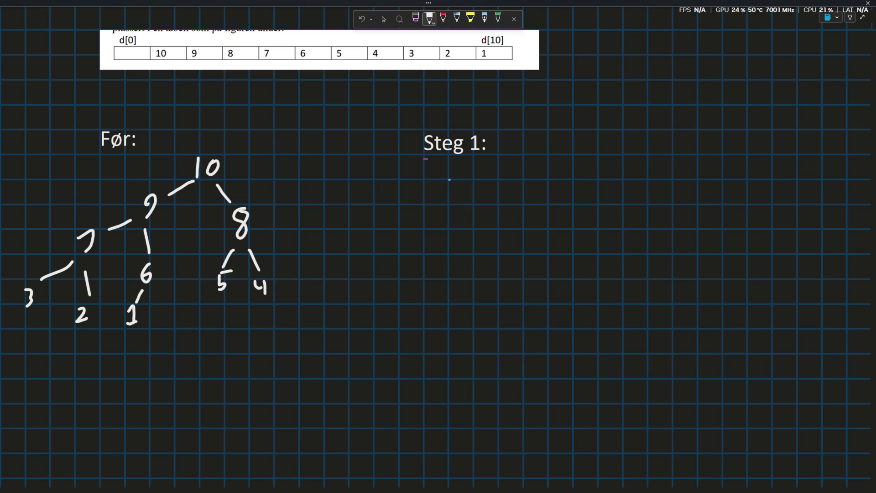
mouse_move(430, 188)
mouse_down()
mouse_move(432, 201)
mouse_move(444, 178)
mouse_move(442, 193)
mouse_move(450, 185)
mouse_up()
key(ctrl+z)
key(ctrl+z)
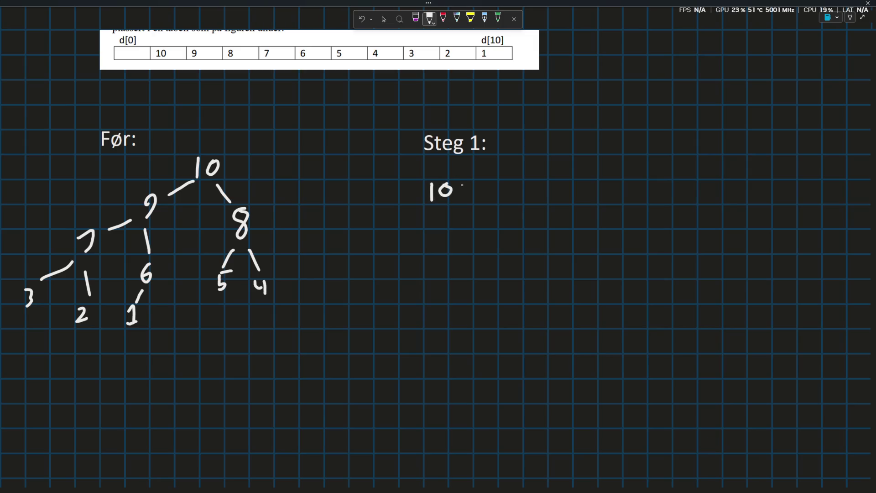